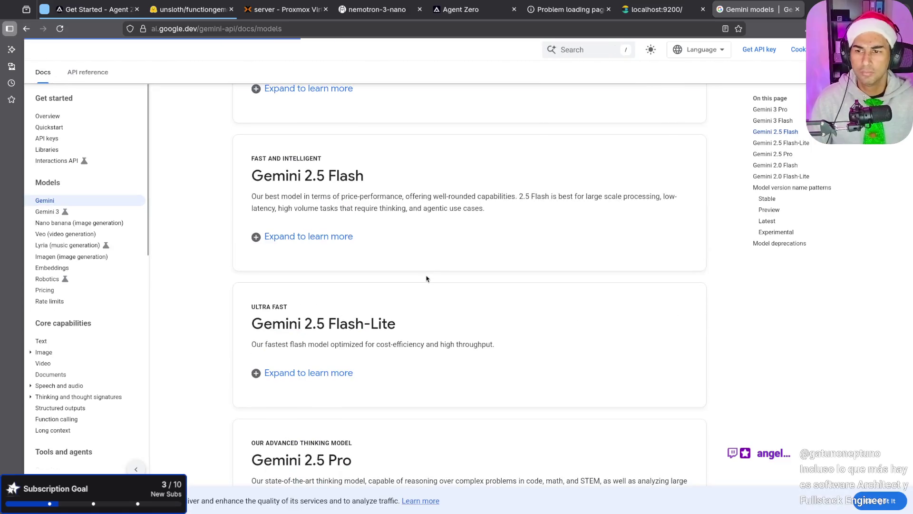
scroll(413, 277, down, 4)
Look at the Gemini API Quickstart page, then return to the Gemini models overview.
scroll(413, 277, up, 10)
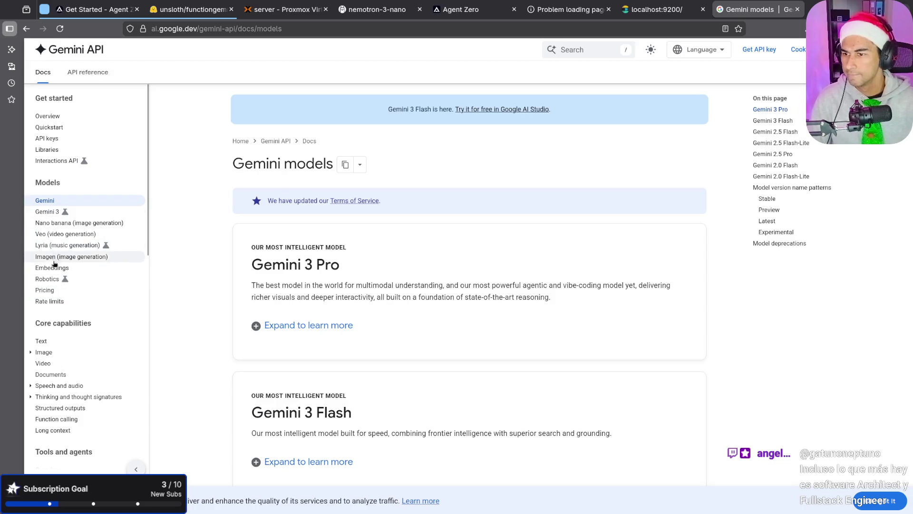
click(60, 128)
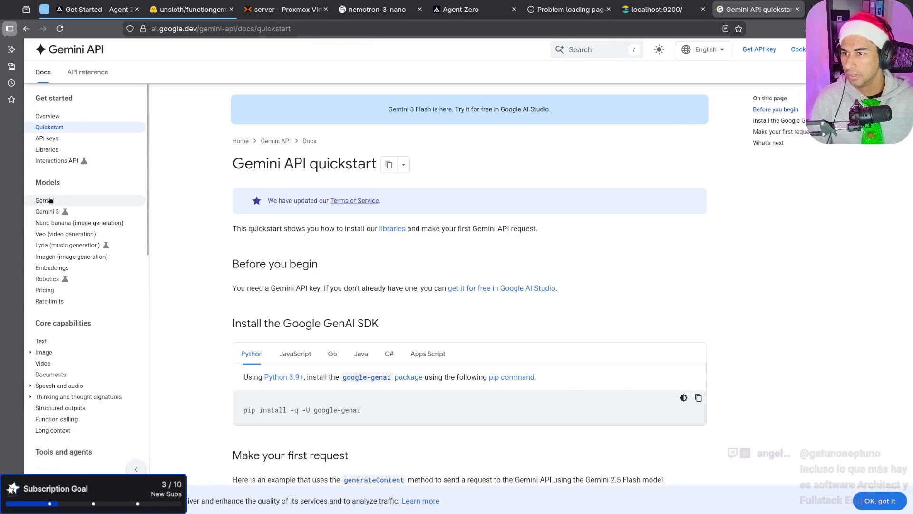
click(50, 200)
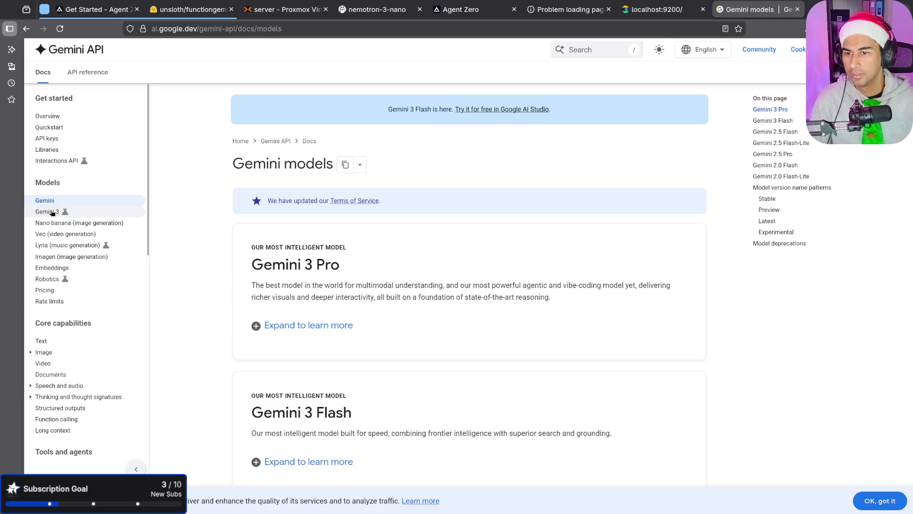
Expand the Gemini 2.5 Flash-Lite details and select its model code gemini-2.5-flash-lite.
scroll(356, 412, down, 5)
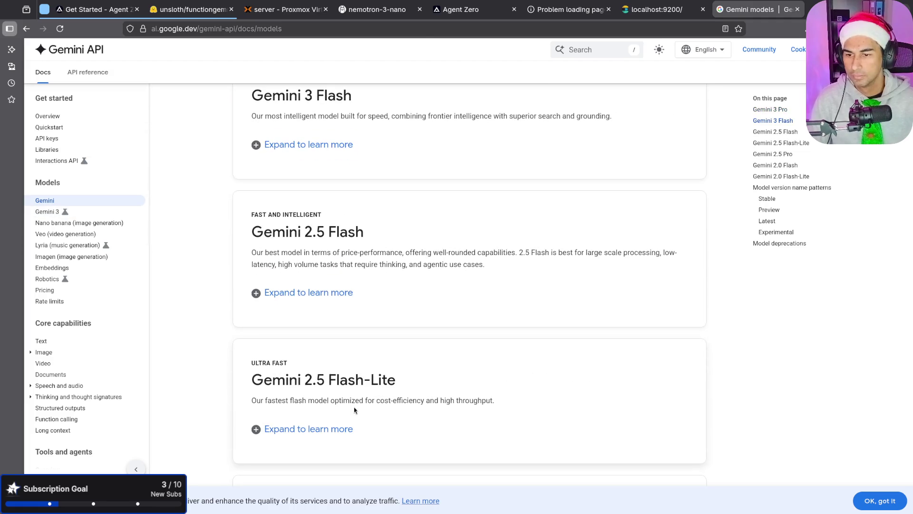
click(323, 431)
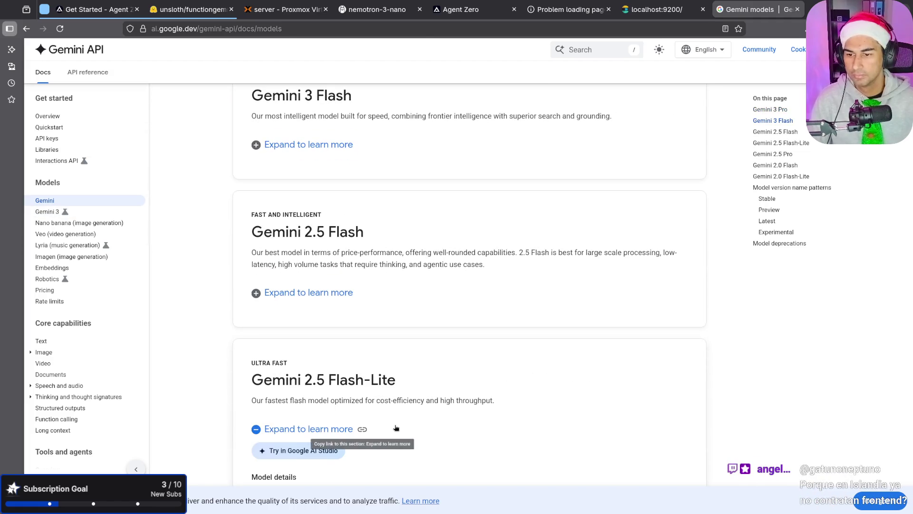
scroll(390, 421, down, 5)
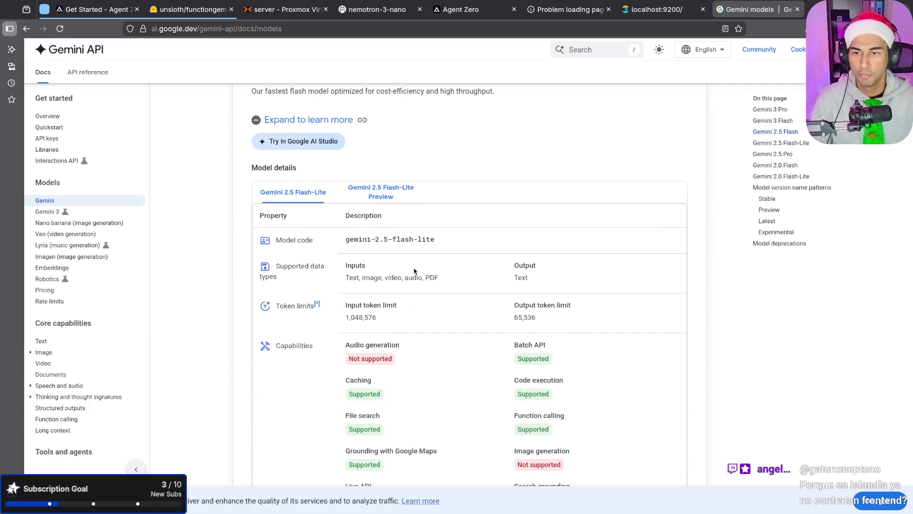
drag(438, 240, 346, 237)
key(ctrl+c)
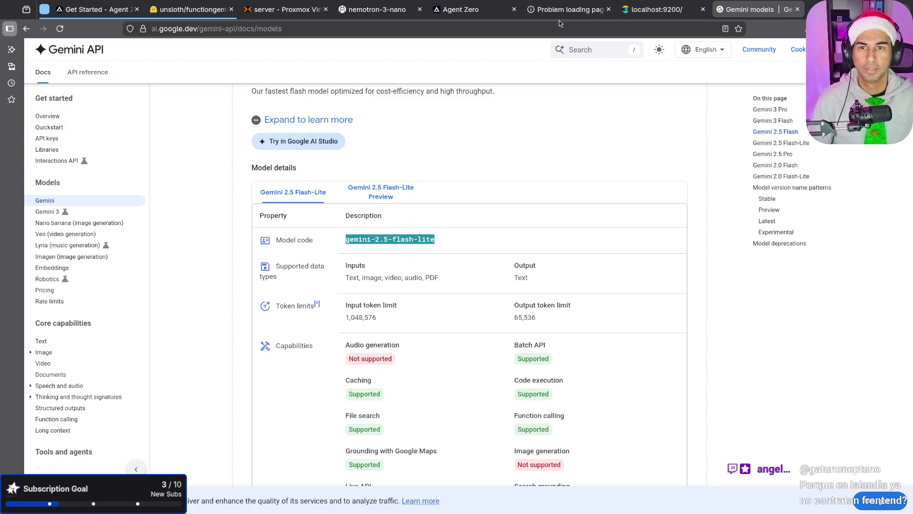
click(462, 6)
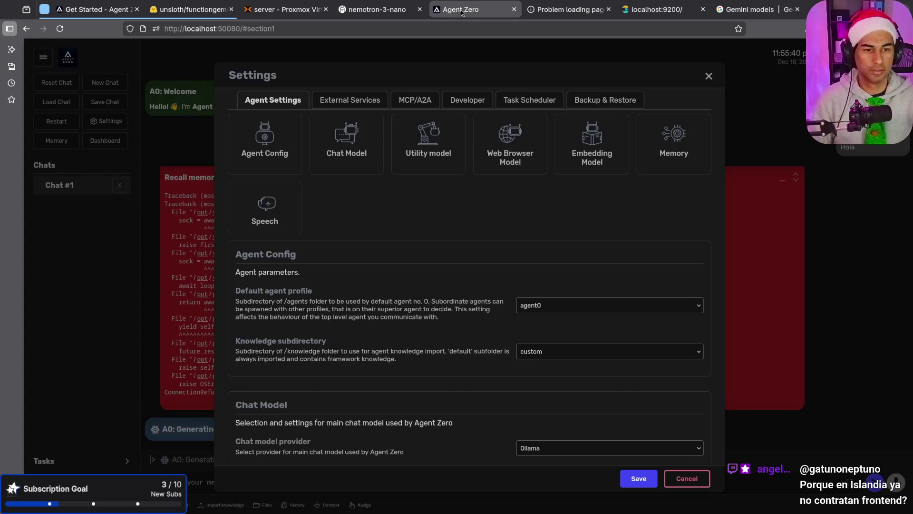
Set the chat model to Google gemini-2.5-flash-lite and clear its API base URL.
scroll(570, 373, down, 2)
scroll(570, 372, down, 3)
drag(588, 261, 457, 258)
key(ctrl+v)
triple_click(565, 296)
key(BackSpace)
click(547, 224)
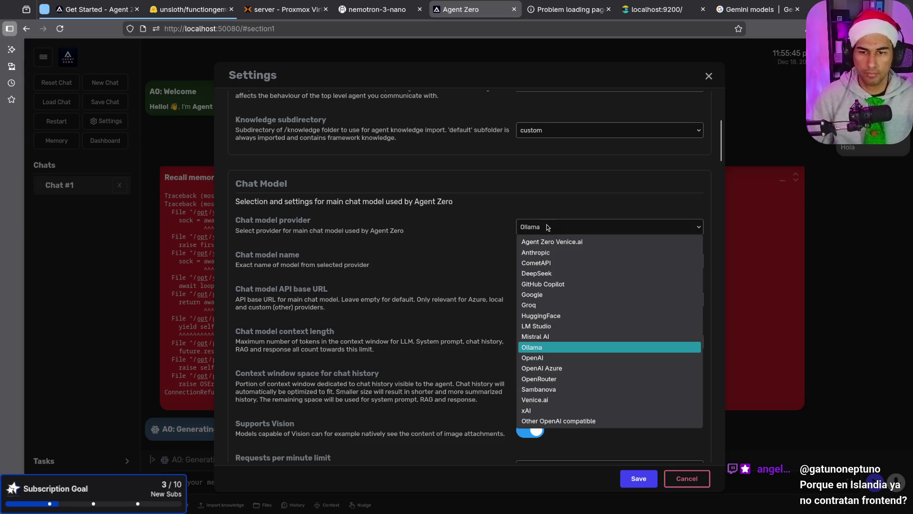
click(553, 296)
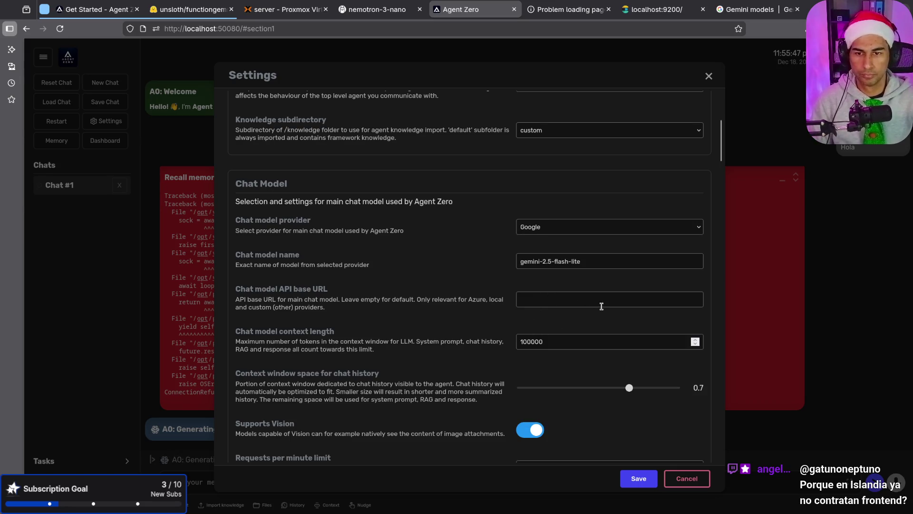
Switch the utility model from nemotron-3-nano:30b to Google gemini-2.5-flash-lite.
scroll(471, 311, down, 15)
scroll(471, 307, up, 5)
scroll(473, 304, up, 2)
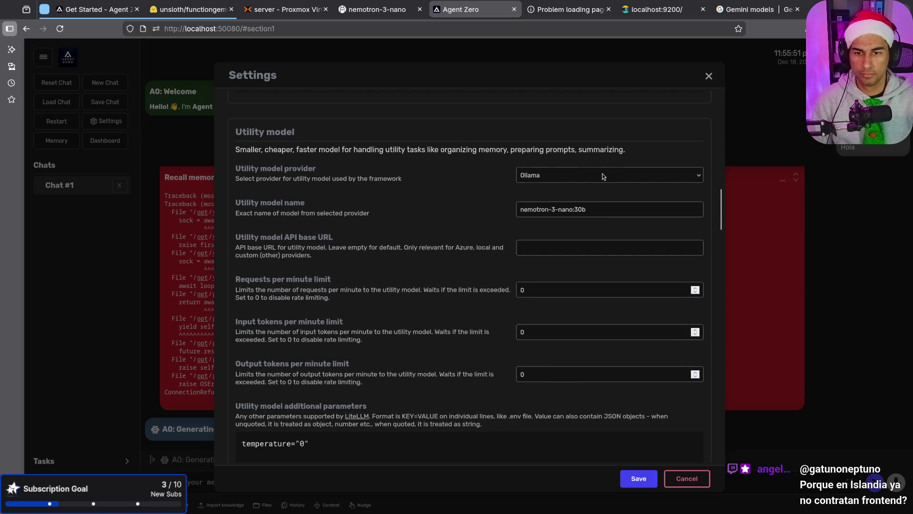
click(602, 175)
click(581, 242)
drag(595, 210, 390, 207)
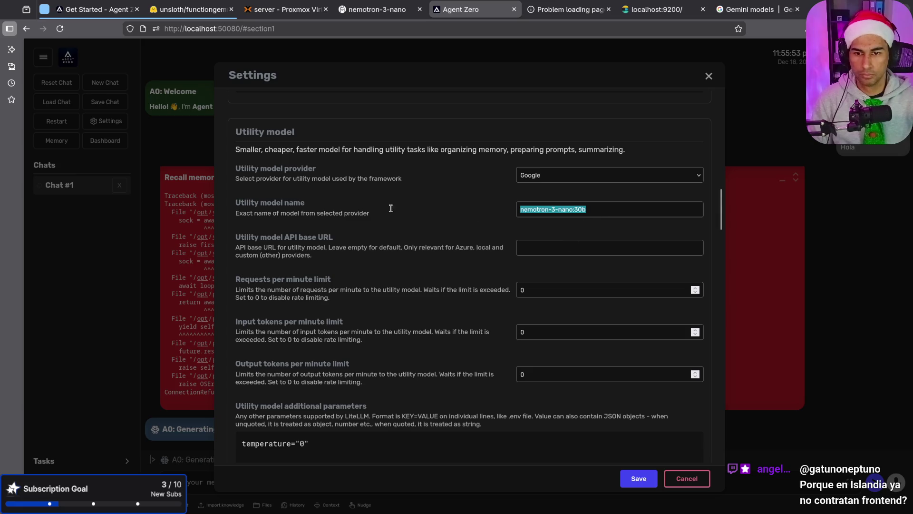
key(ctrl+v)
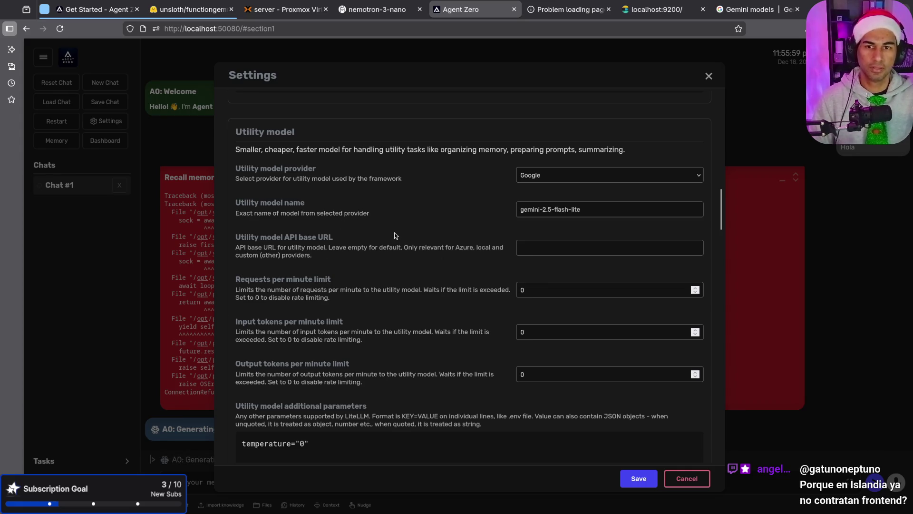
Change the web browser model from openai/gpt-4.1 to Google gemini-2.5-flash-lite, clearing its base URL.
scroll(455, 268, down, 7)
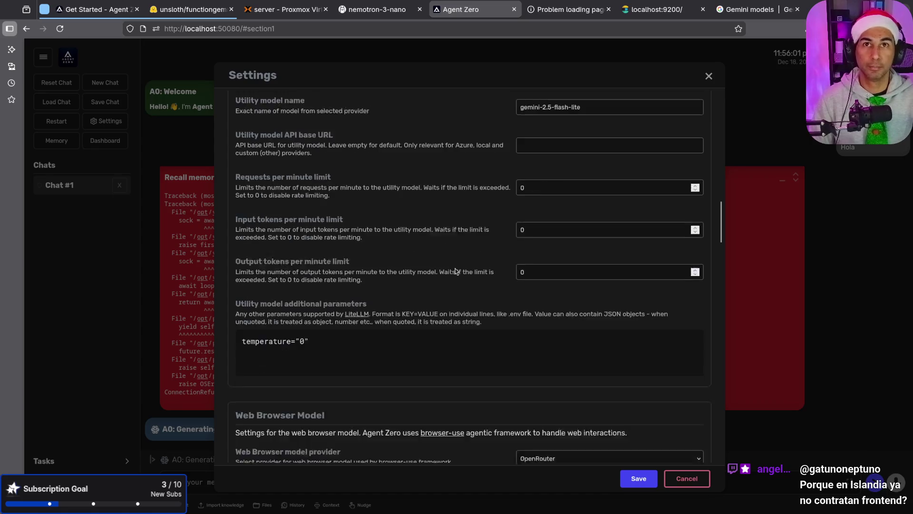
scroll(455, 269, down, 3)
scroll(452, 269, up, 3)
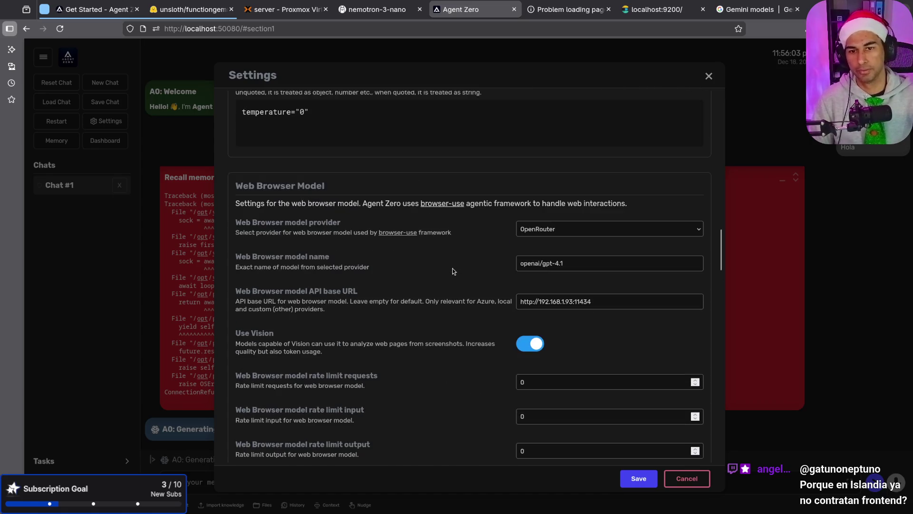
click(609, 231)
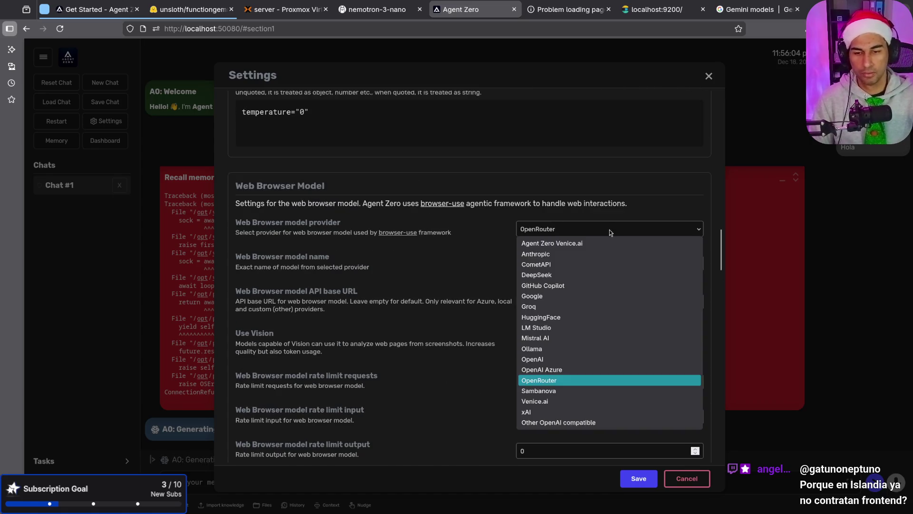
click(573, 296)
triple_click(594, 263)
key(ctrl+v)
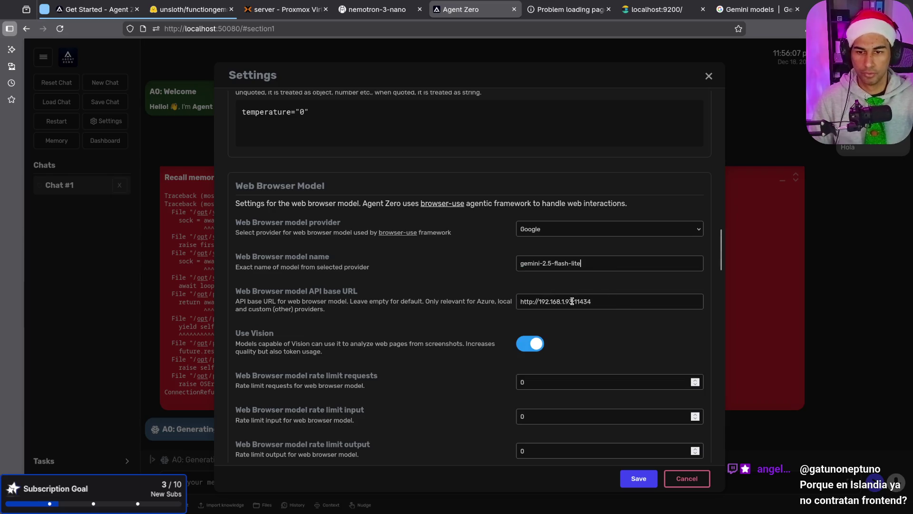
triple_click(629, 301)
key(BackSpace)
Save the updated model settings.
scroll(430, 355, down, 15)
scroll(429, 354, down, 8)
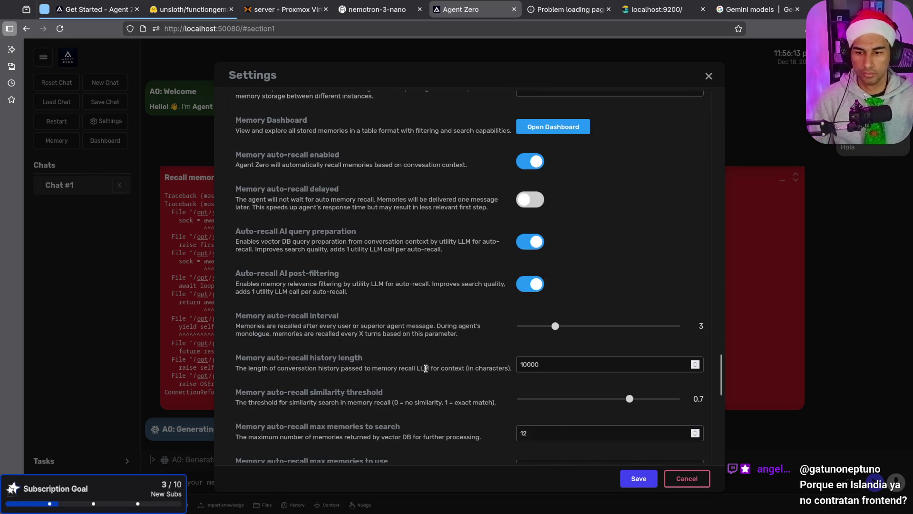
scroll(435, 374, down, 10)
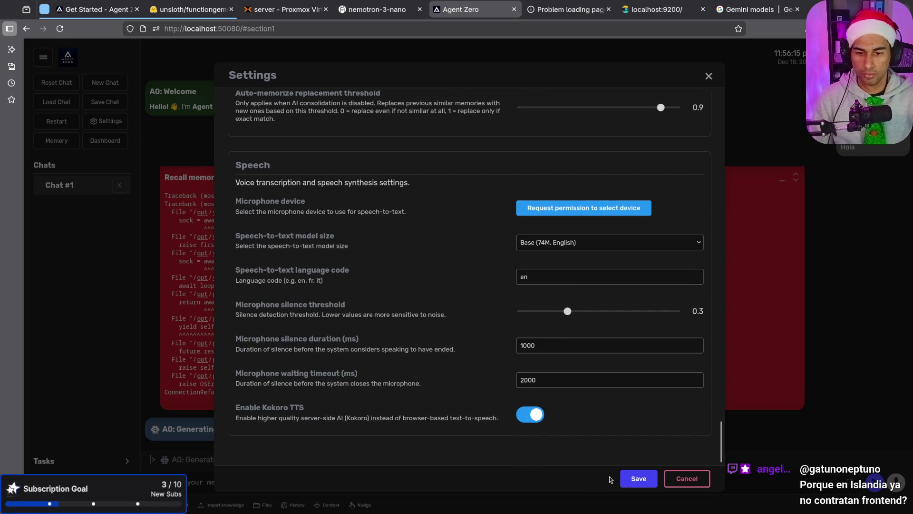
click(634, 479)
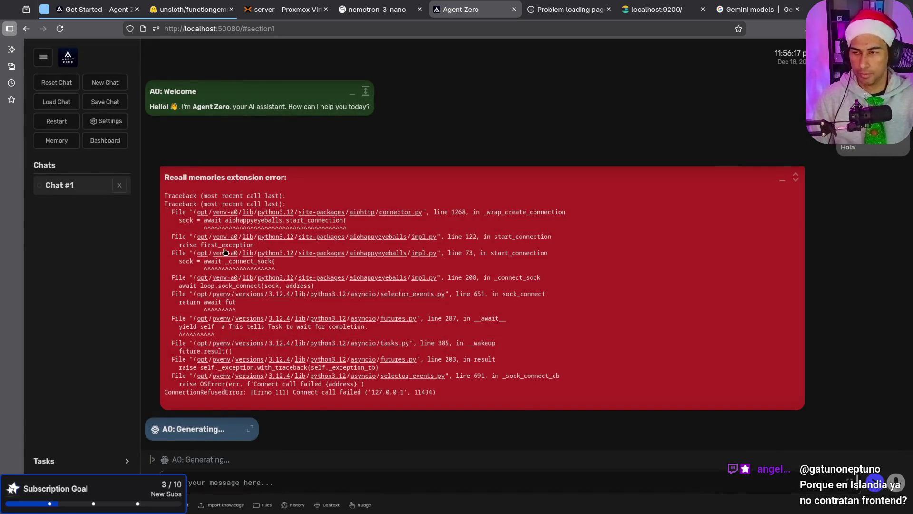
Delete the errored Chat #1, start a new chat and send 'Hola'.
click(119, 185)
click(105, 82)
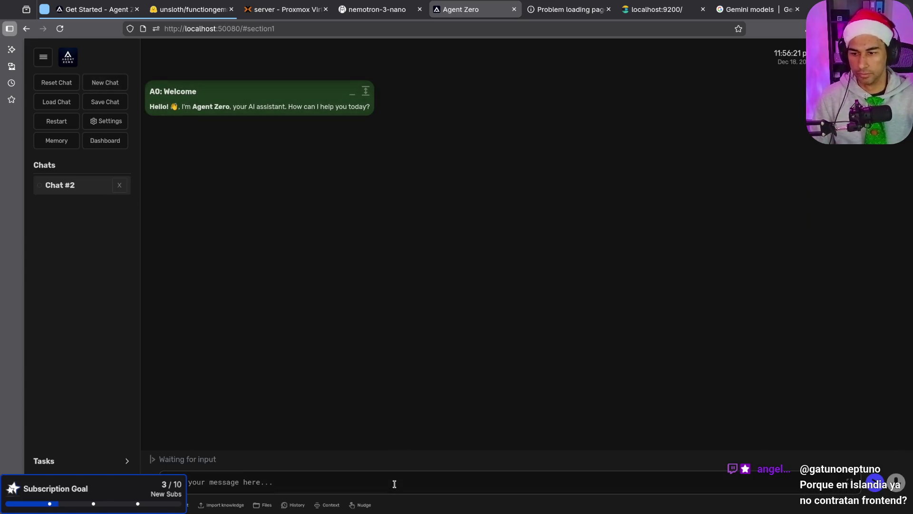
key(Return)
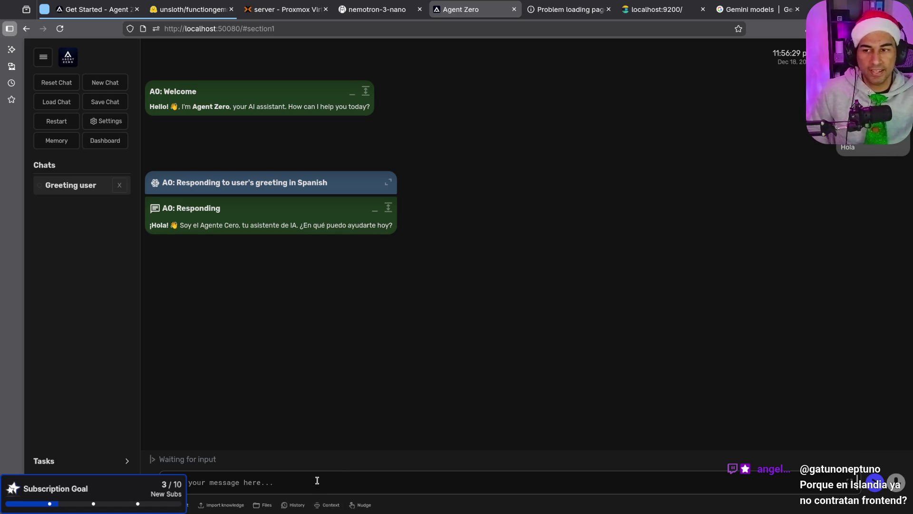
Browse the agent's /root files, then close the file listing.
click(264, 504)
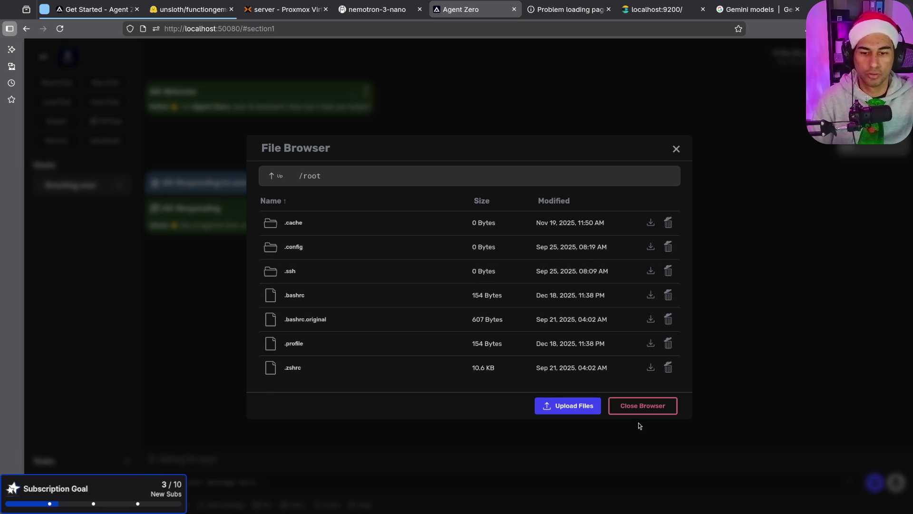
click(642, 406)
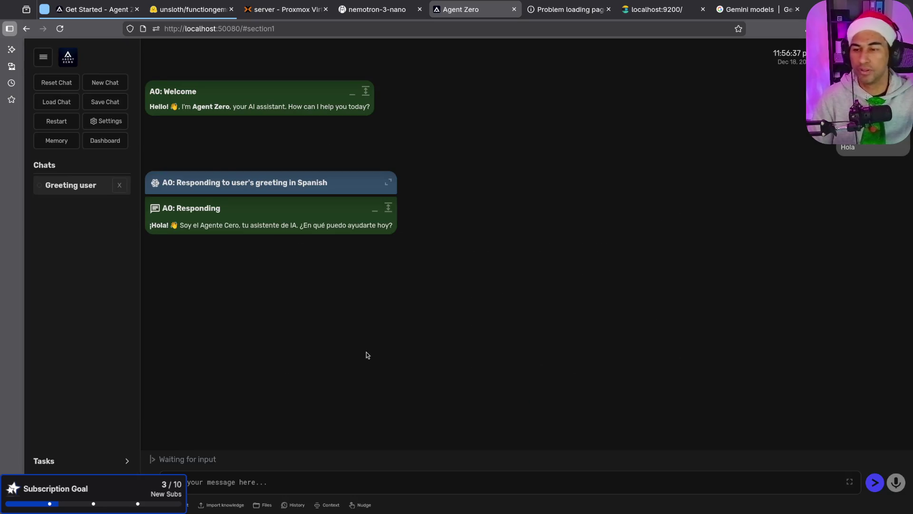
click(325, 482)
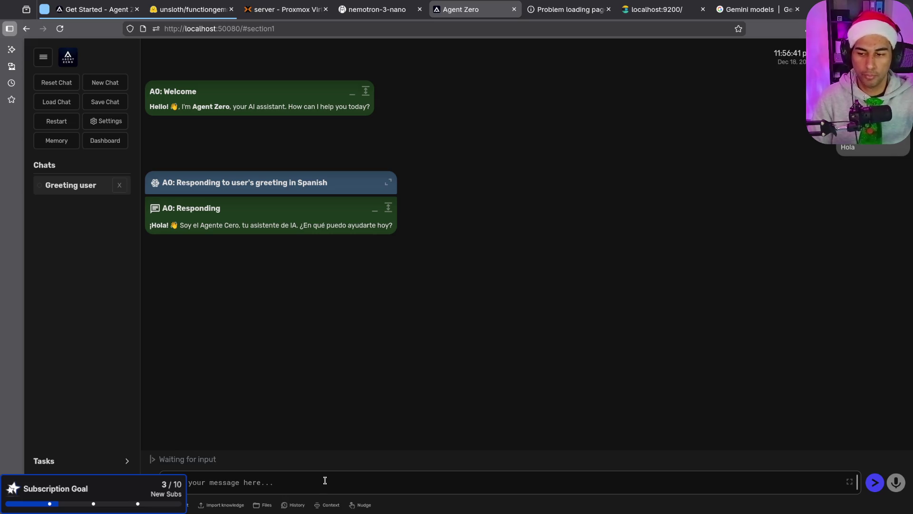
Write and send a Spanish request for a frontend simulation of click-spawned falling, bouncing balls.
text(fr)
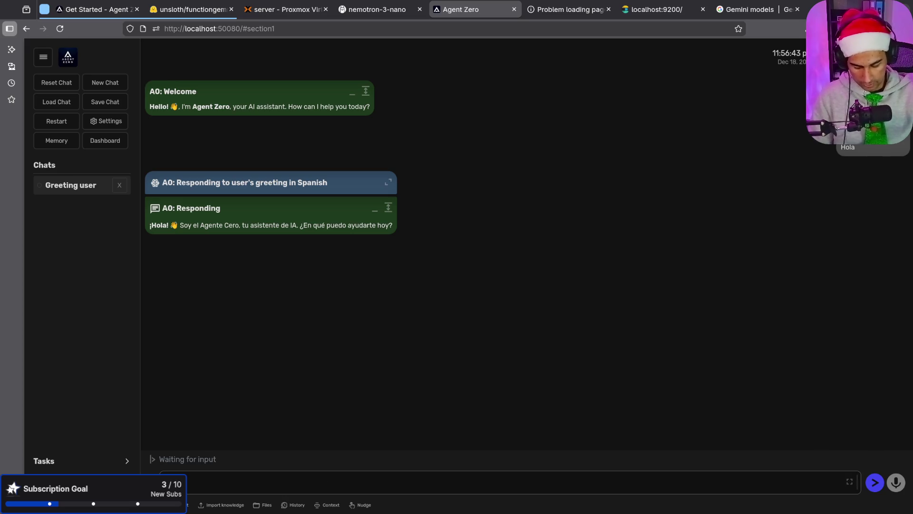
text(ont)
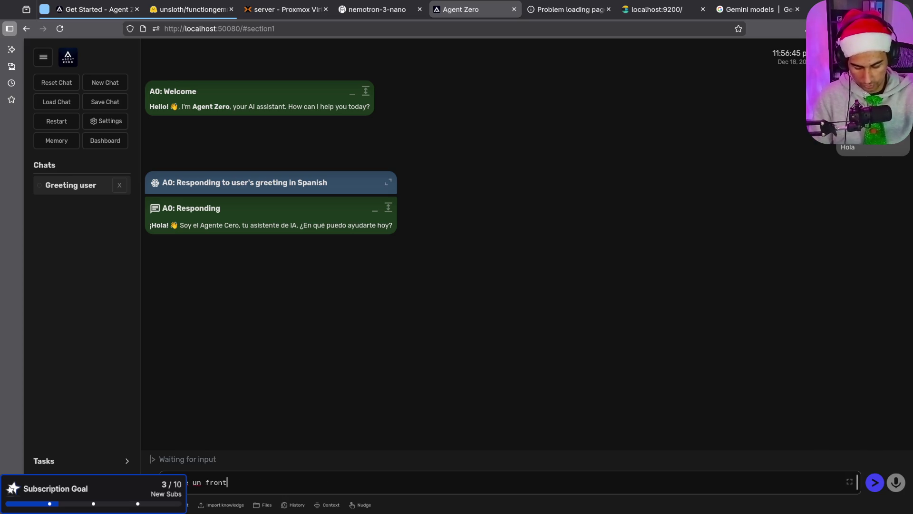
key(BackSpace)
key(BackSpace)
text(en )
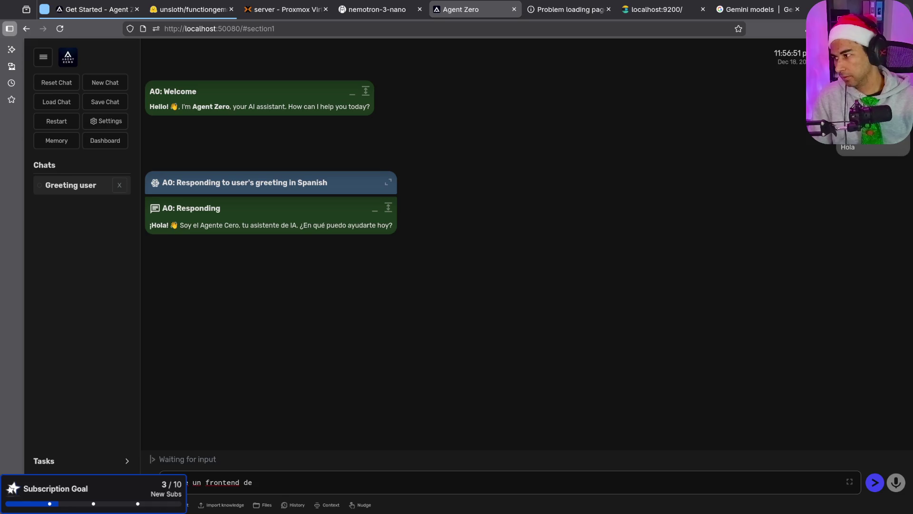
text( na s)
text(on d)
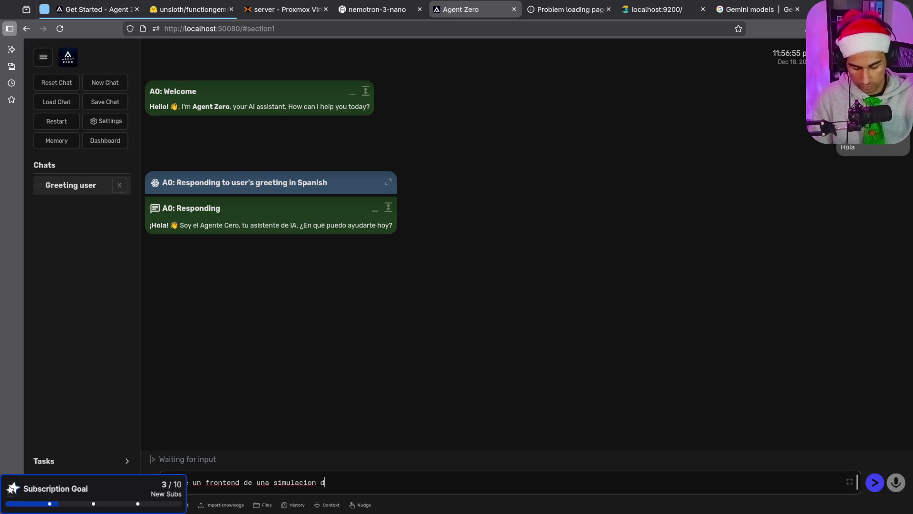
text(e pelotas q)
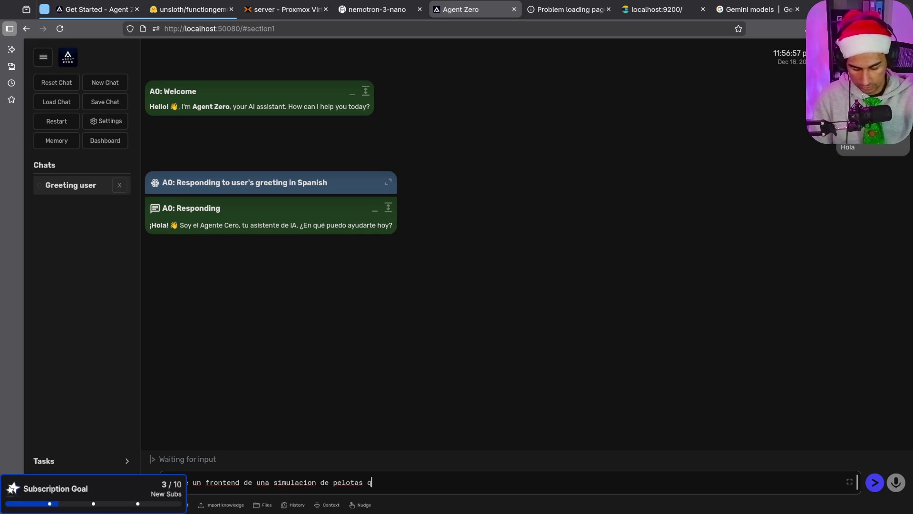
text(en yrebo)
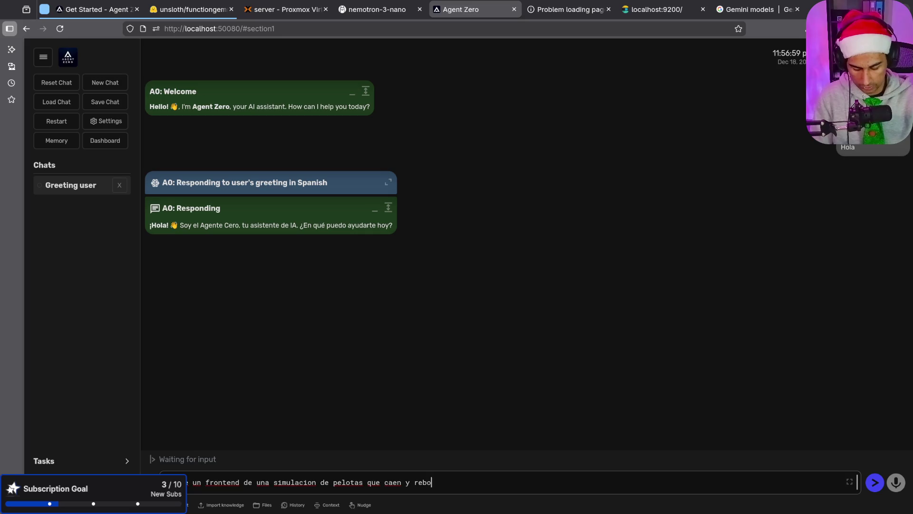
text(tan y la )
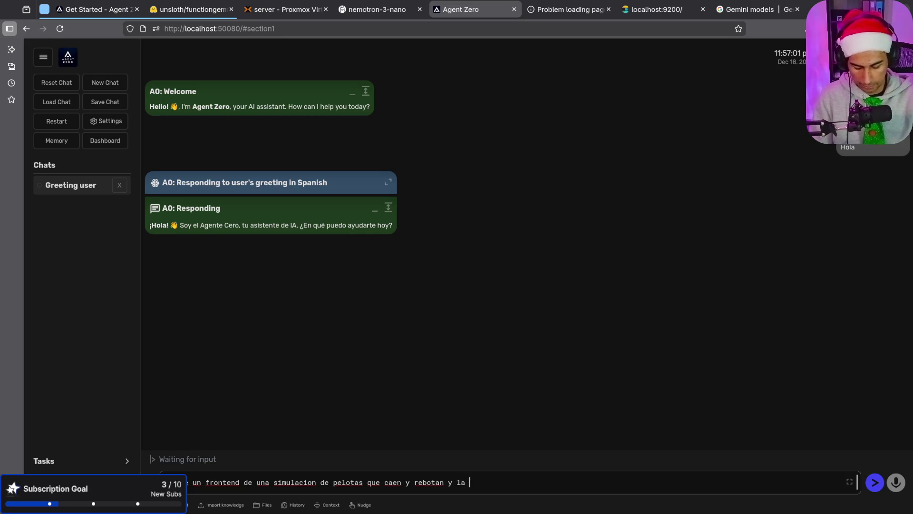
text(pelota aparece c)
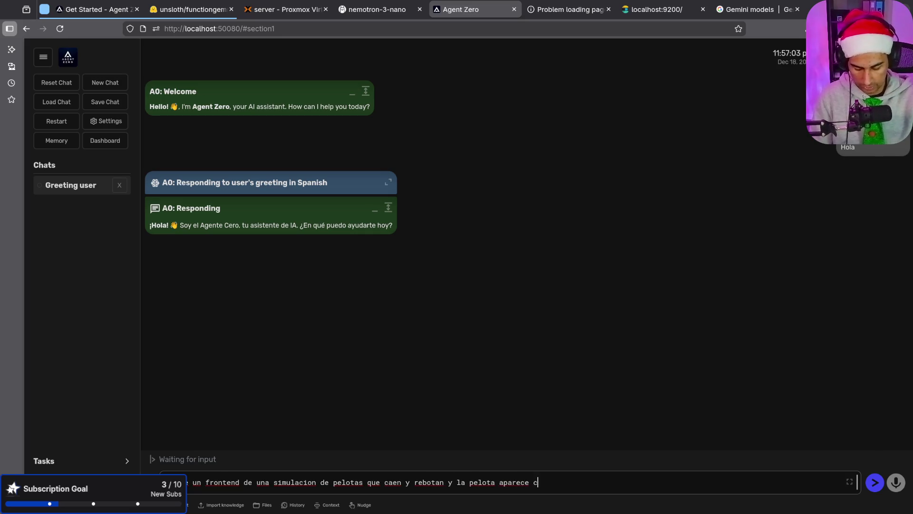
text(doy)
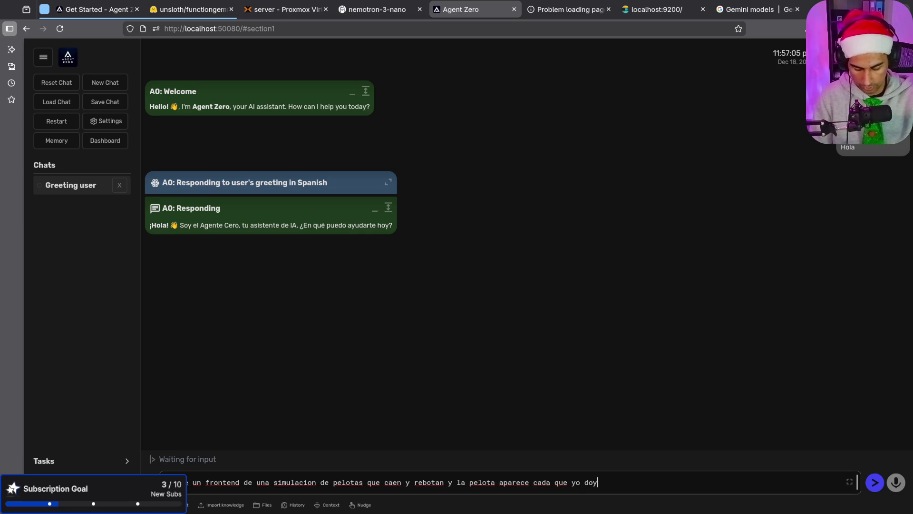
text(pant)
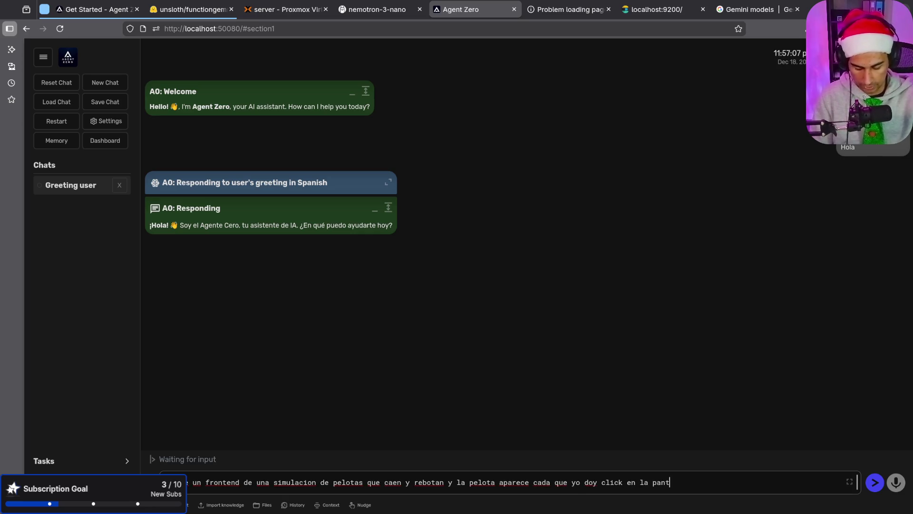
text(alla usnado )
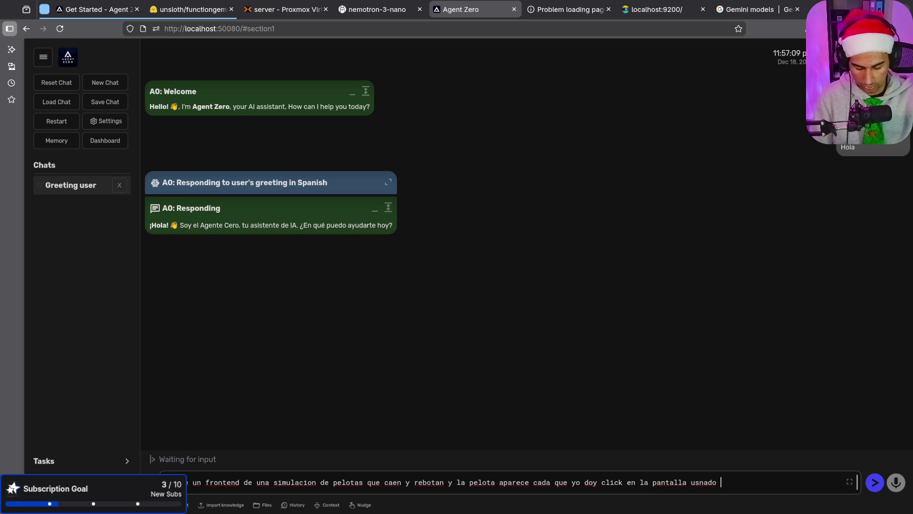
text(html css)
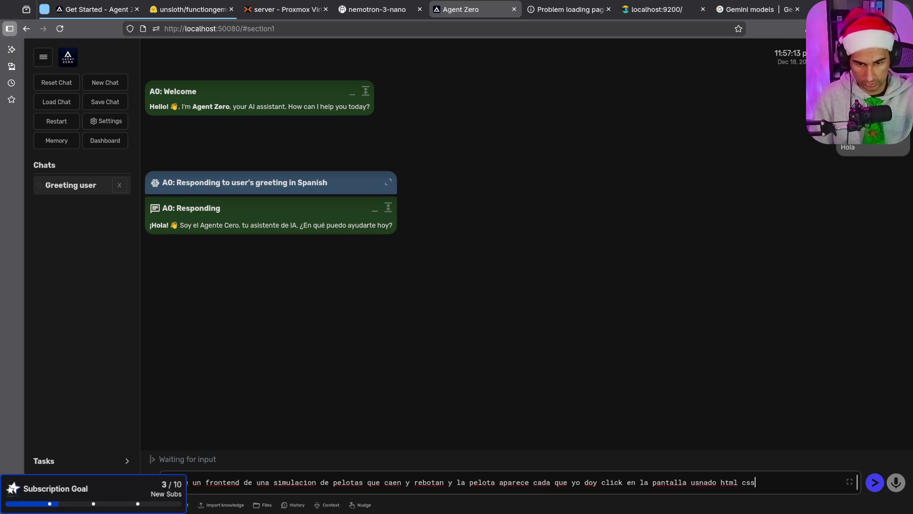
text(js)
key(Return)
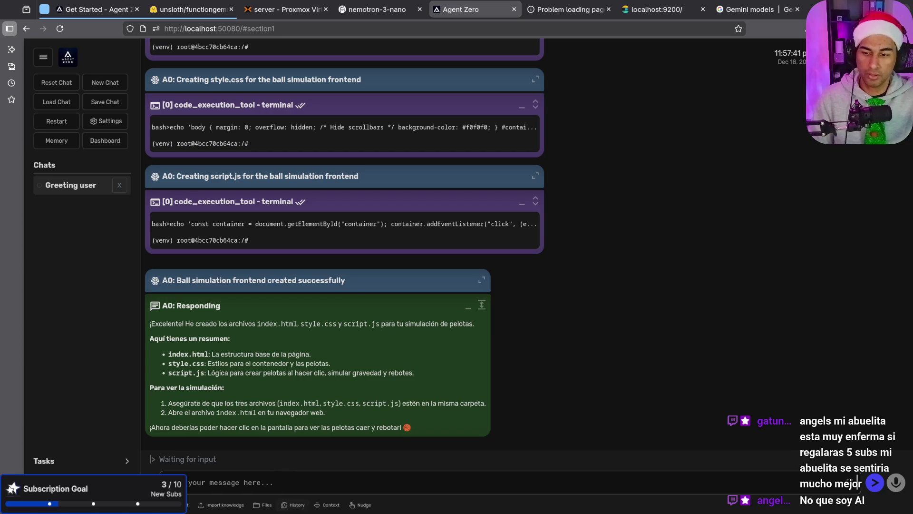
View the agent's /root workspace in the file browser.
click(259, 506)
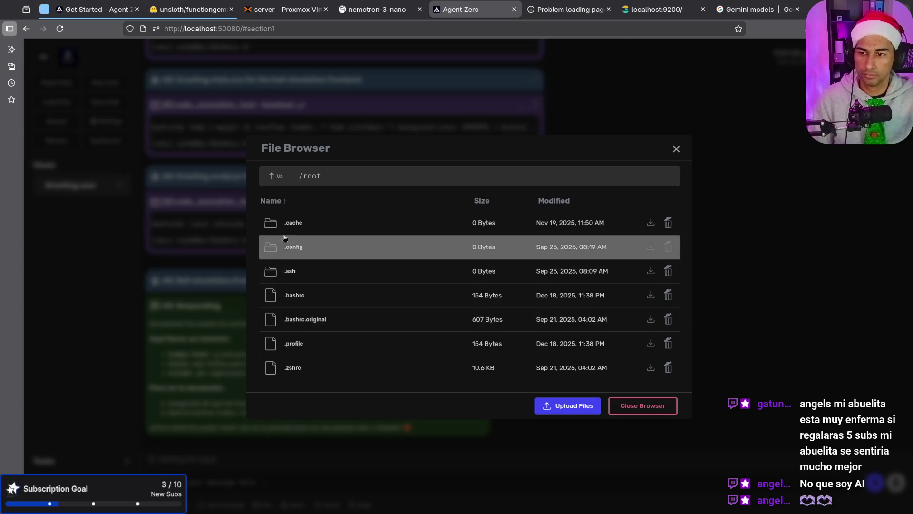
click(298, 229)
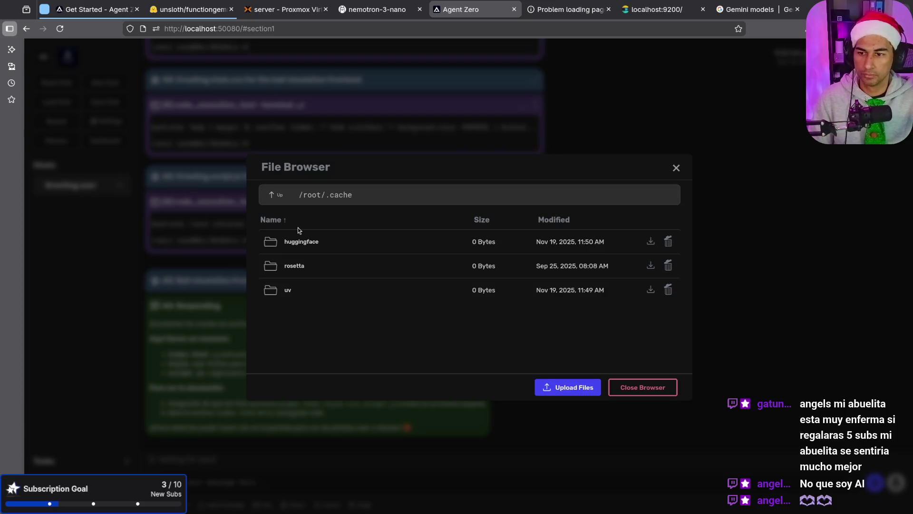
click(273, 194)
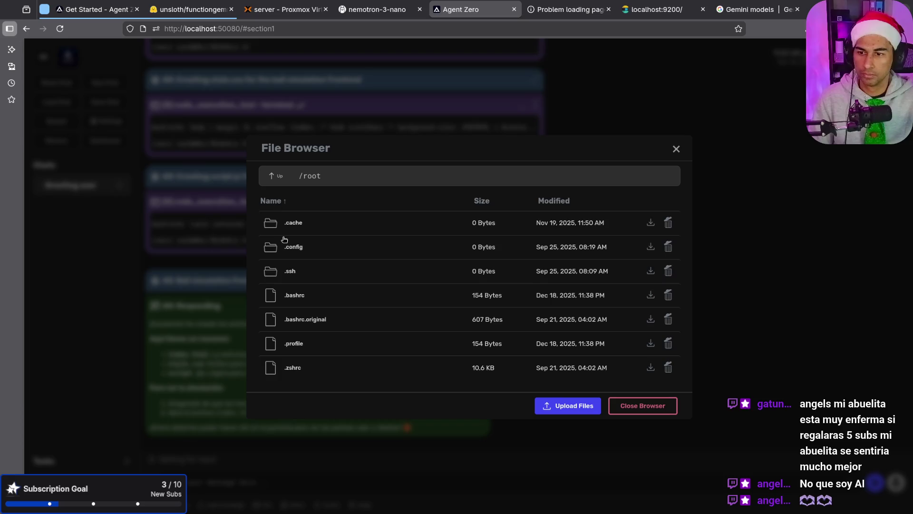
click(664, 407)
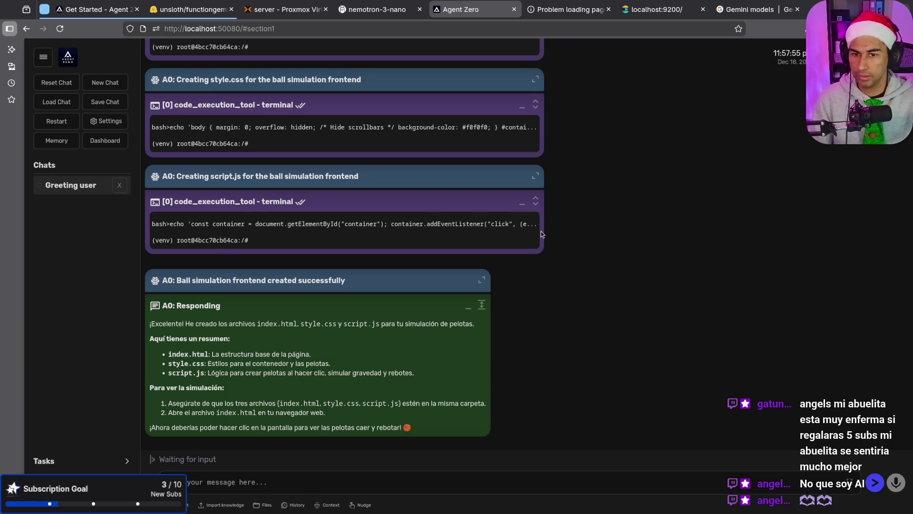
drag(518, 225, 412, 223)
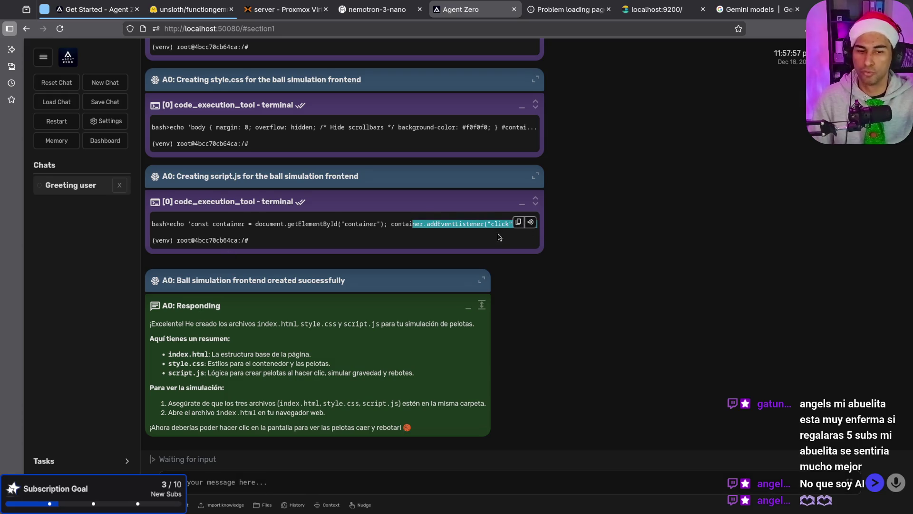
click(294, 484)
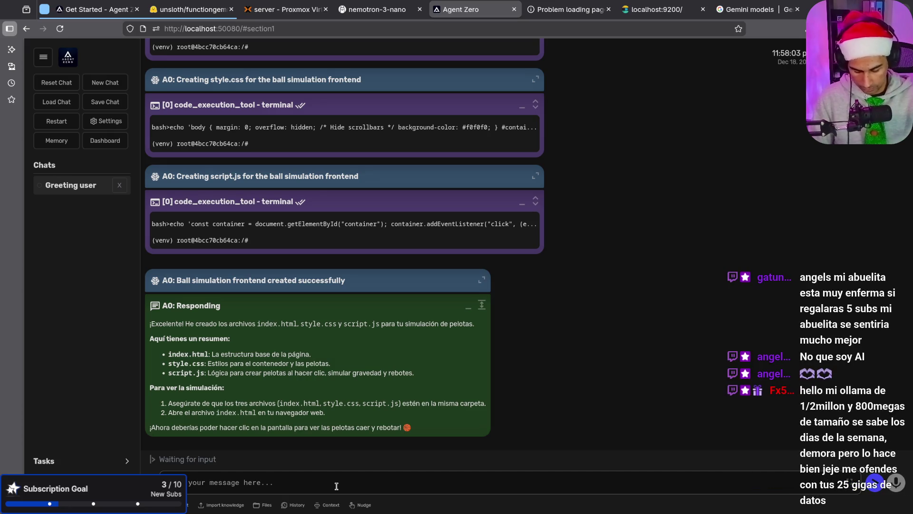
text(los a)
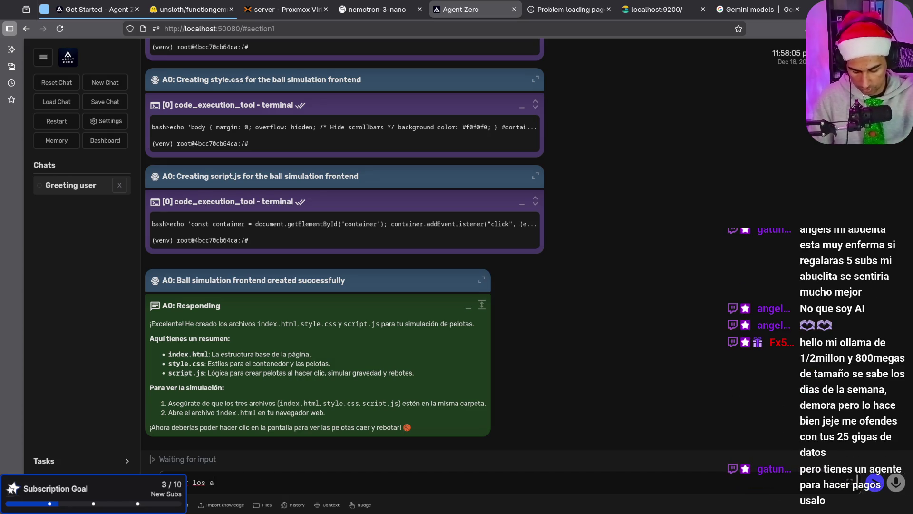
text(ntro)
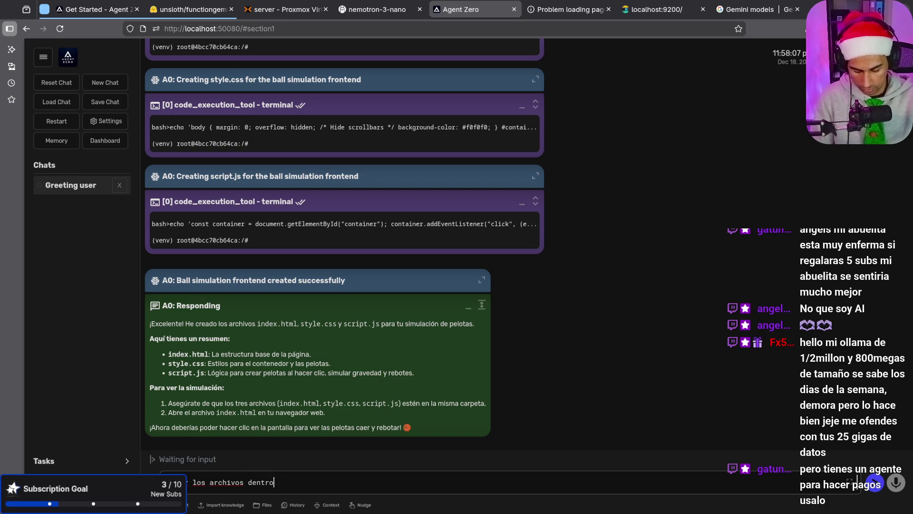
text( de una carpeta )
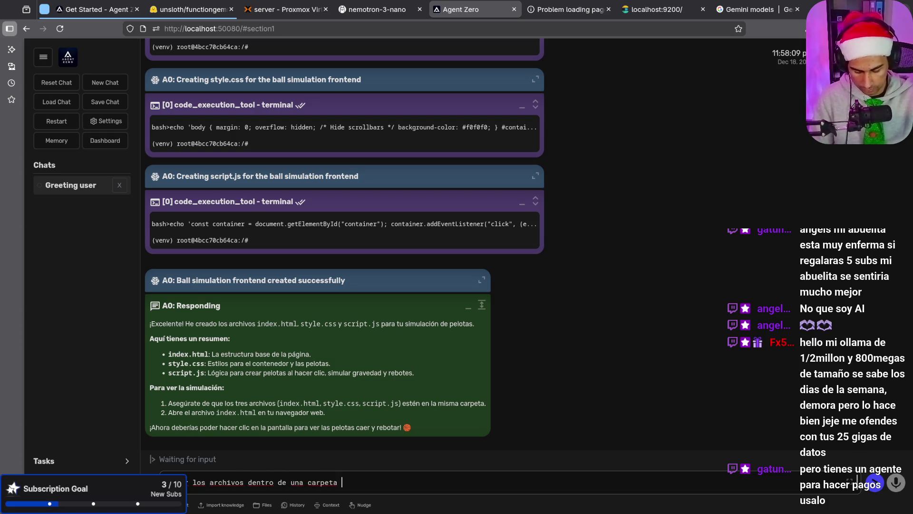
text(e se llame html)
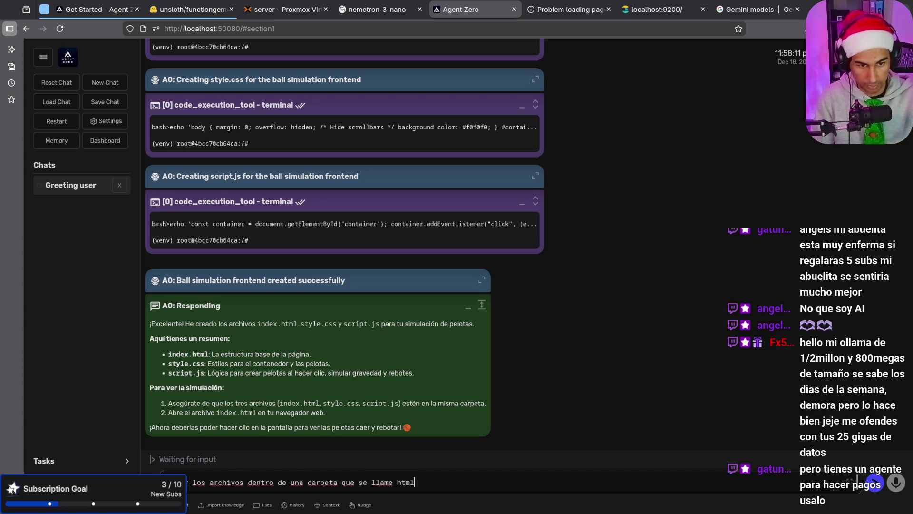
Send the follow-up asking the agent to put the files in an html folder.
key(Return)
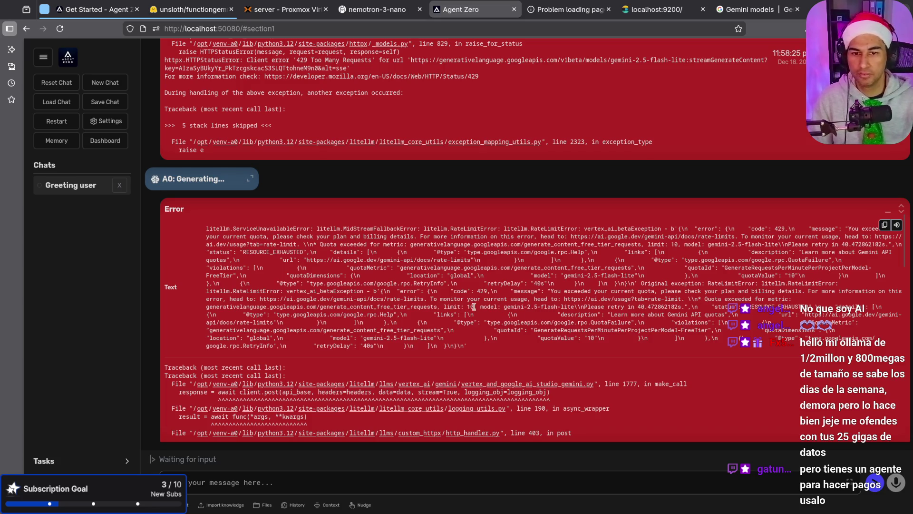
Select the 429 quota-exceeded error text, deselect it, and close the Agent Zero tab.
mouse_move(627, 336)
mouse_down()
mouse_move(471, 314)
mouse_move(180, 196)
mouse_up()
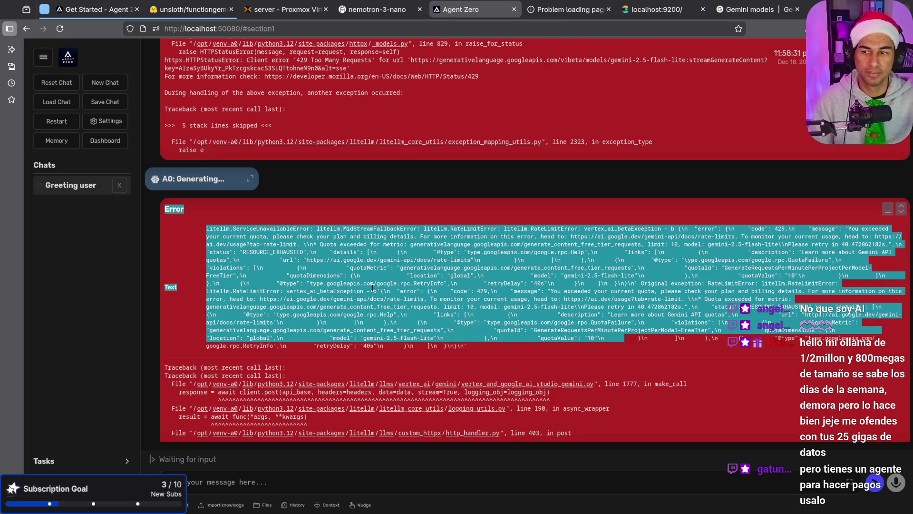
click(452, 179)
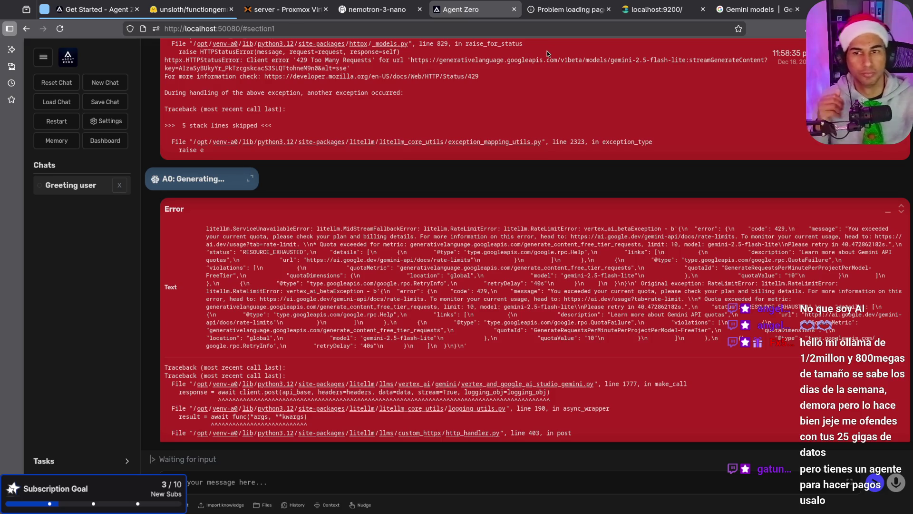
middle_click(486, 10)
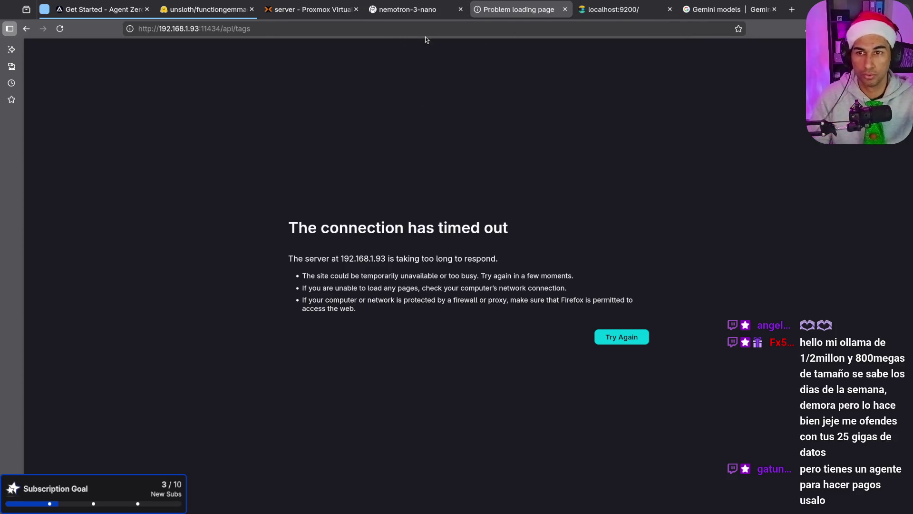
Load Google Gemini in a new Firefox tab and show its past chats list.
click(792, 9)
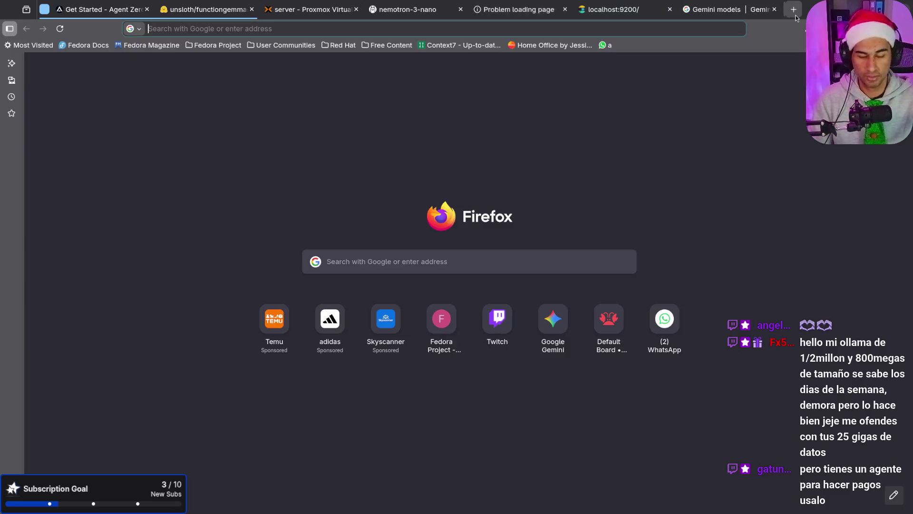
text(gemini)
key(Return)
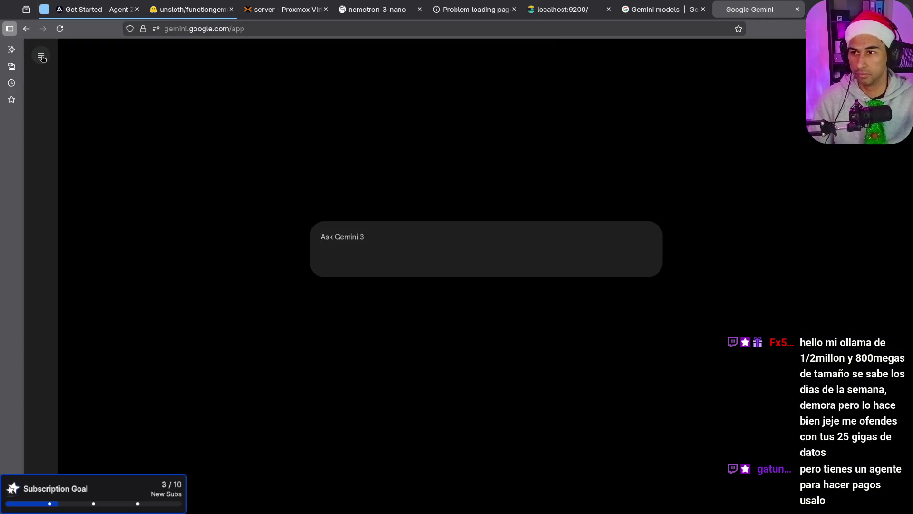
click(41, 57)
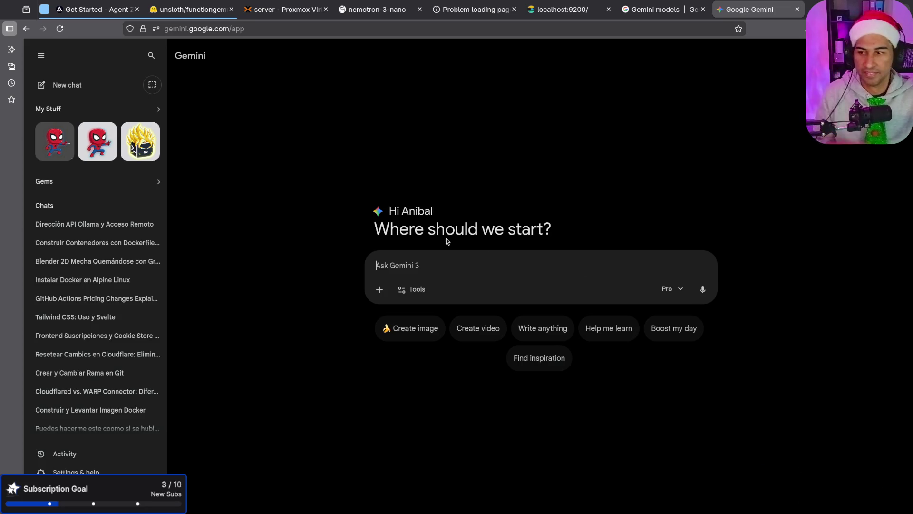
Open the Gemini chat 'Dirección API Ollama y Acceso Remoto'.
click(82, 224)
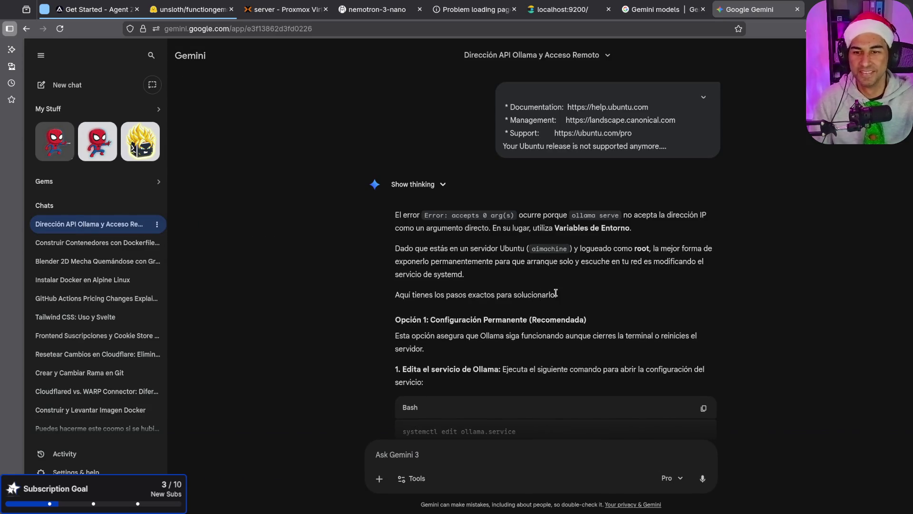
scroll(556, 292, down, 4)
scroll(559, 296, down, 10)
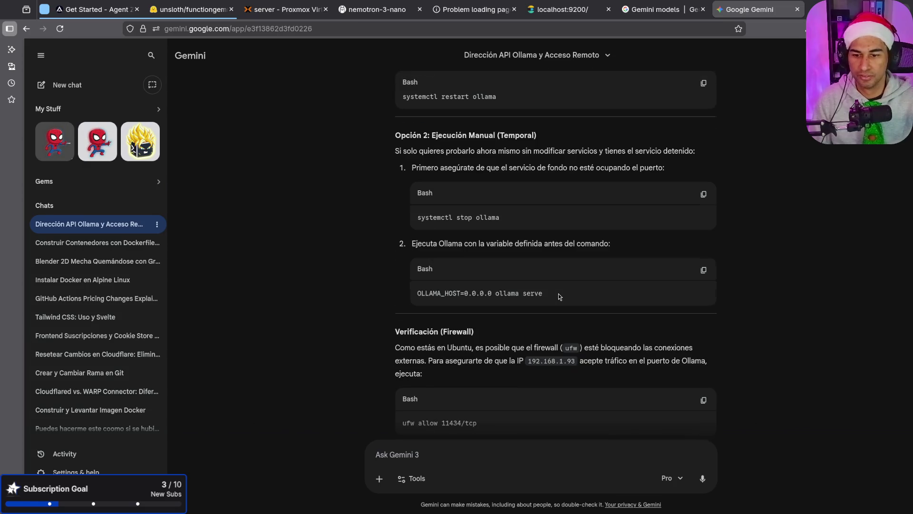
scroll(559, 296, up, 4)
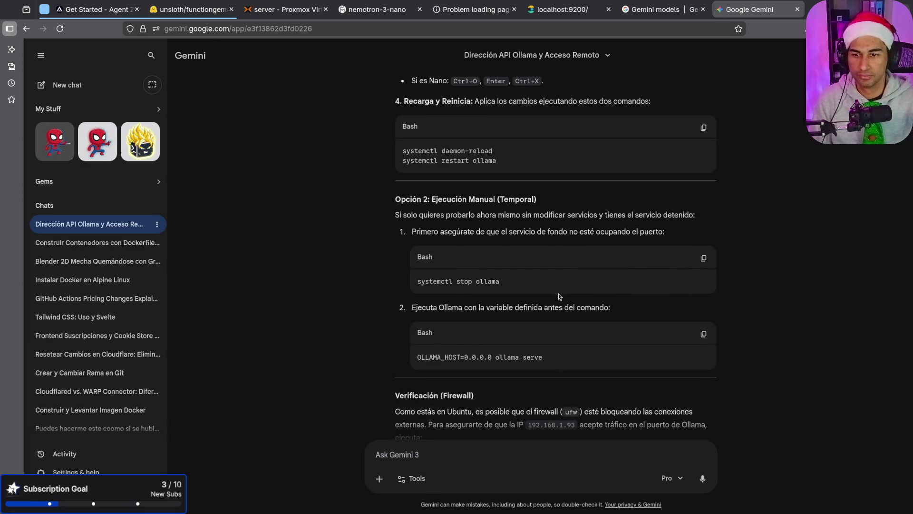
Copy 'systemctl stop ollama' from Gemini and run it in the first ssh session.
click(703, 258)
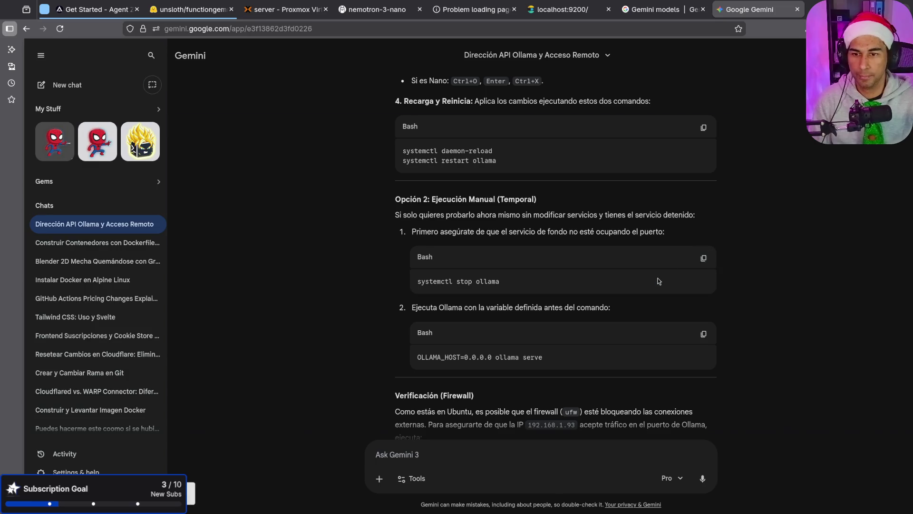
key(alt+Tab)
click(273, 143)
key(ctrl+shift+v)
key(Return)
key(alt+Tab)
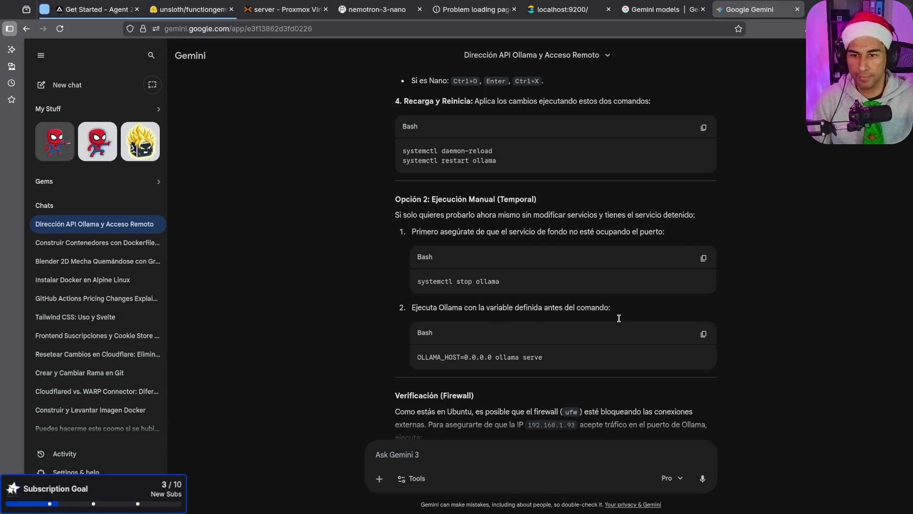
Copy 'OLLAMA_HOST=0.0.0.0 ollama serve' and run it on the server.
click(703, 334)
key(alt+Tab)
key(ctrl+shift+v)
key(Return)
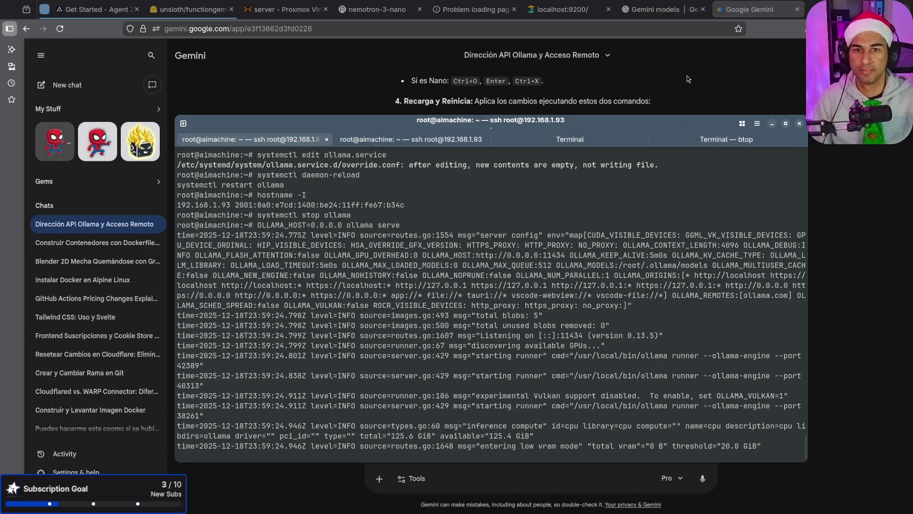
key(alt+Tab)
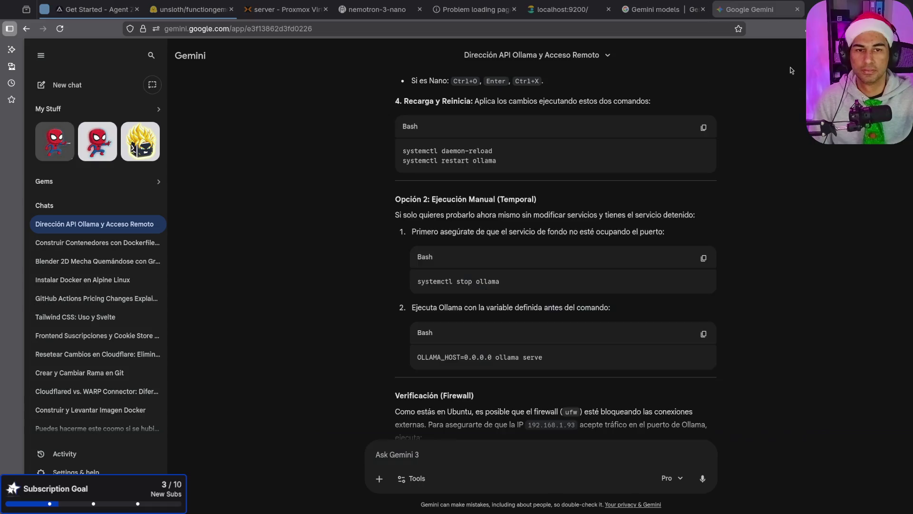
key(ctrl+h)
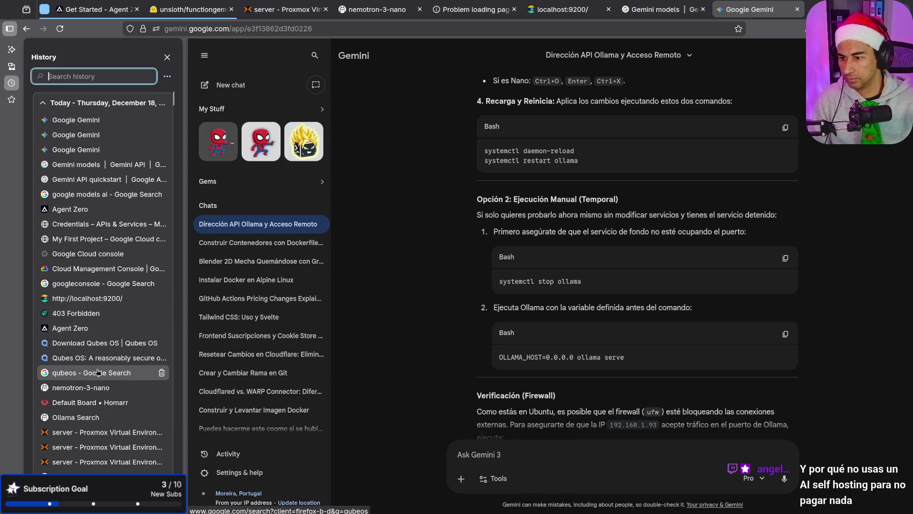
Go to the open 192.168.1.93:11434/api/tags tab using the address-bar suggestion.
click(168, 57)
click(381, 28)
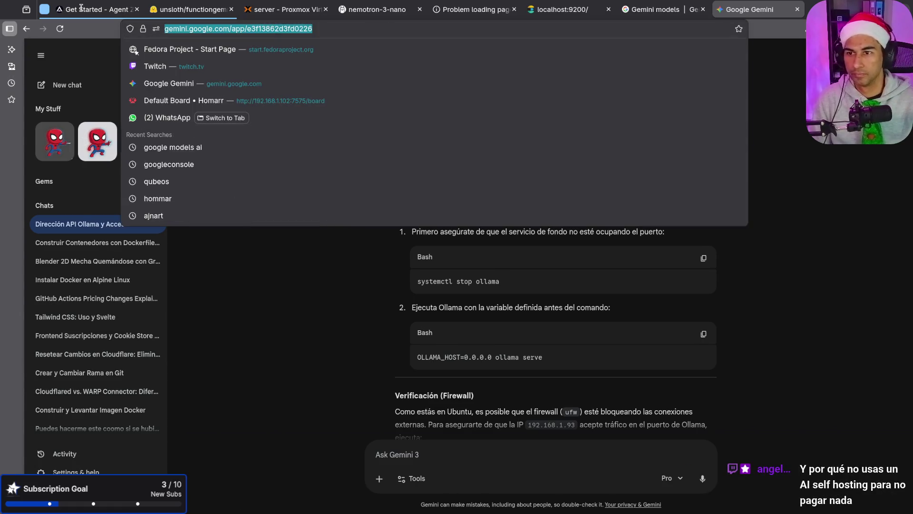
text(11434)
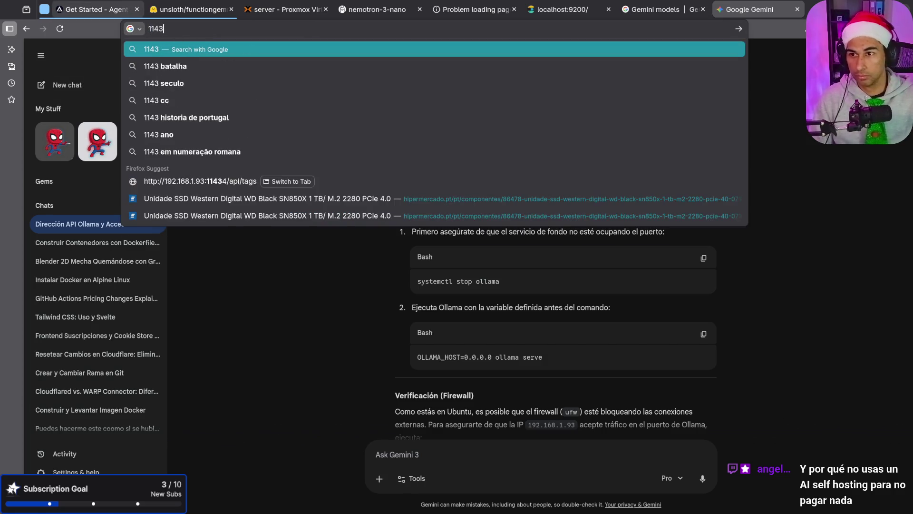
key(Down)
key(Down)
key(Down)
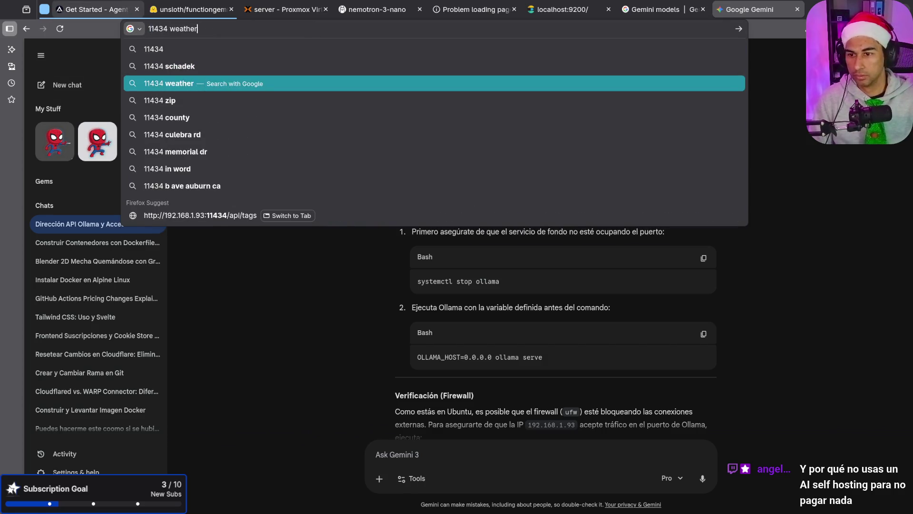
key(Return)
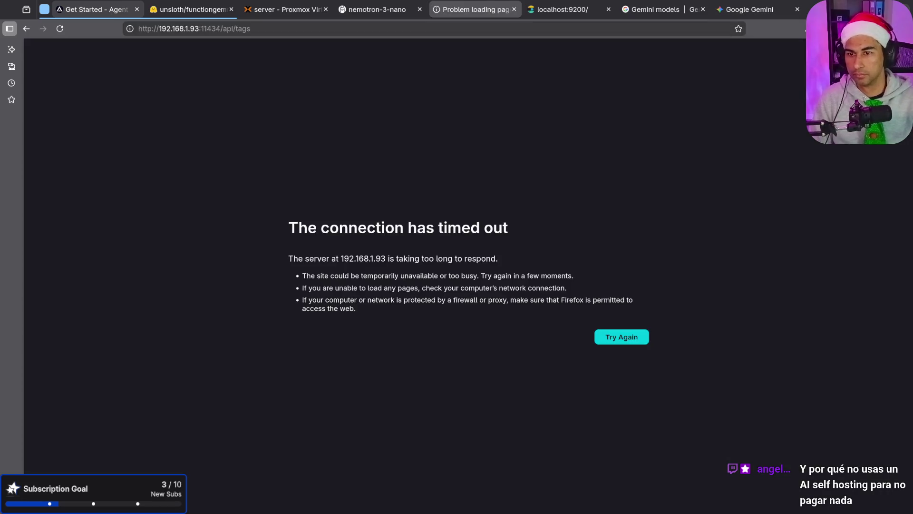
key(super)
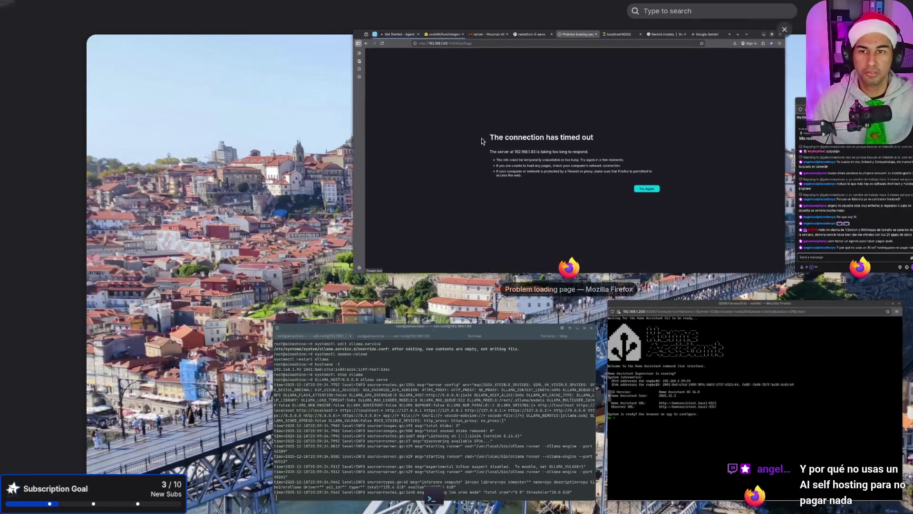
click(481, 138)
Reload the api/tags page until it returns the JSON list with deepseek-r1:7b.
click(414, 28)
key(Return)
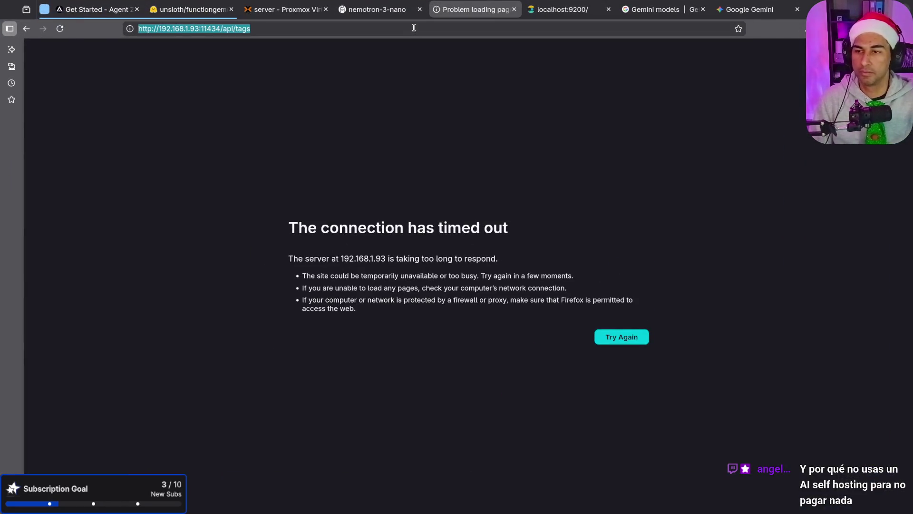
click(414, 28)
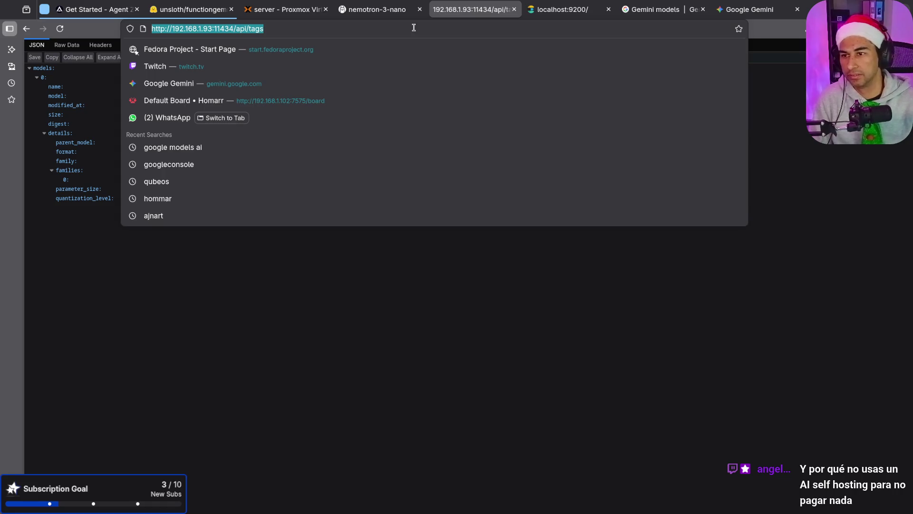
key(Return)
click(61, 31)
key(alt+Tab)
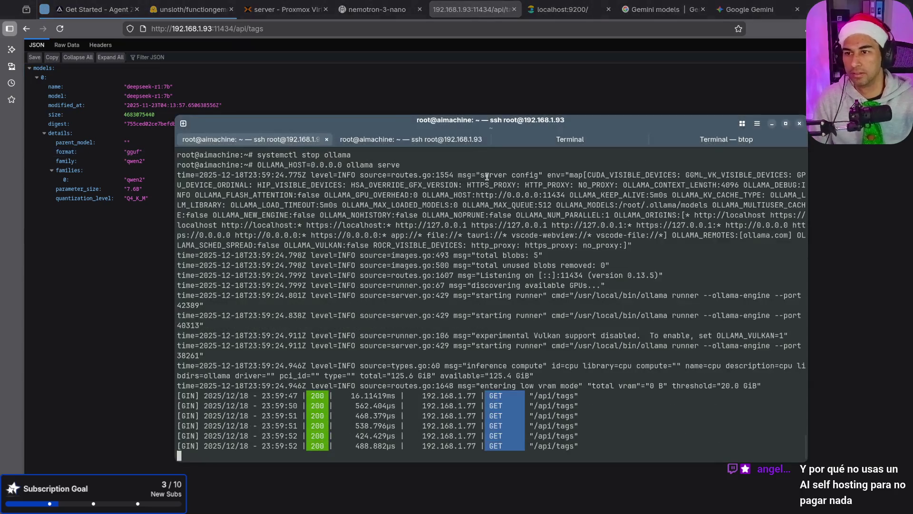
Close the older ssh session and confirm ending it.
key(alt+Tab)
key(alt+Tab)
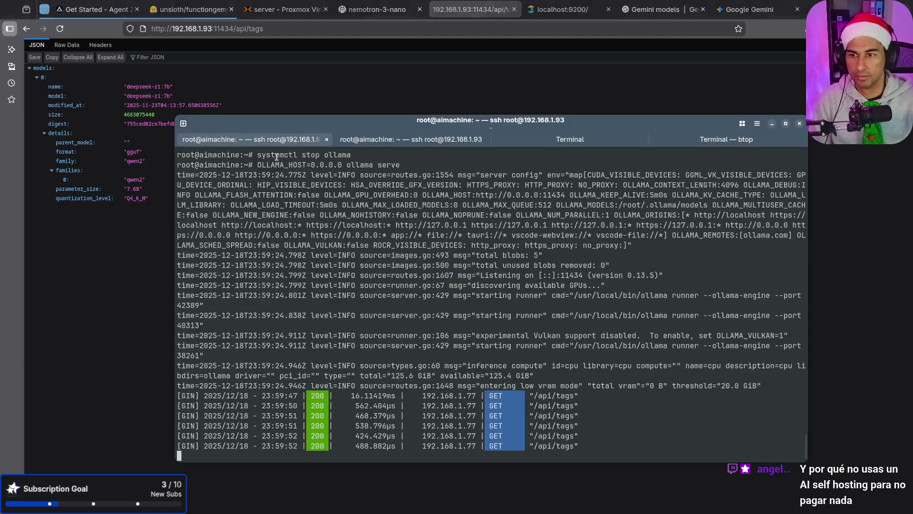
click(403, 142)
key(alt+F4)
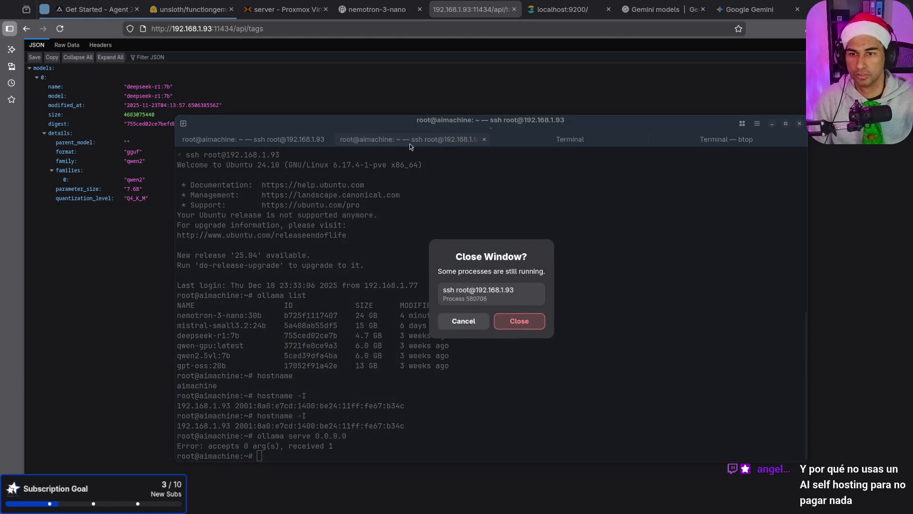
click(538, 320)
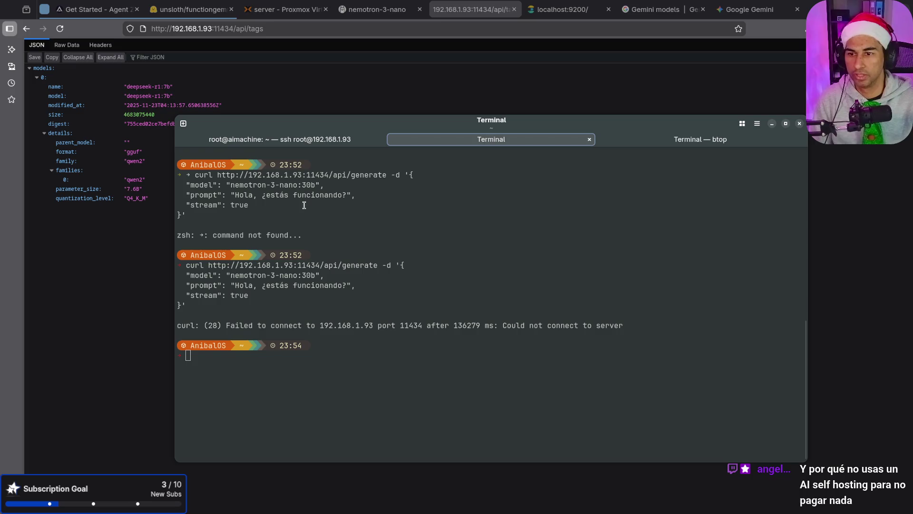
Resend the curl /api/generate request to the remote Ollama, then begin editing its model name.
key(Up)
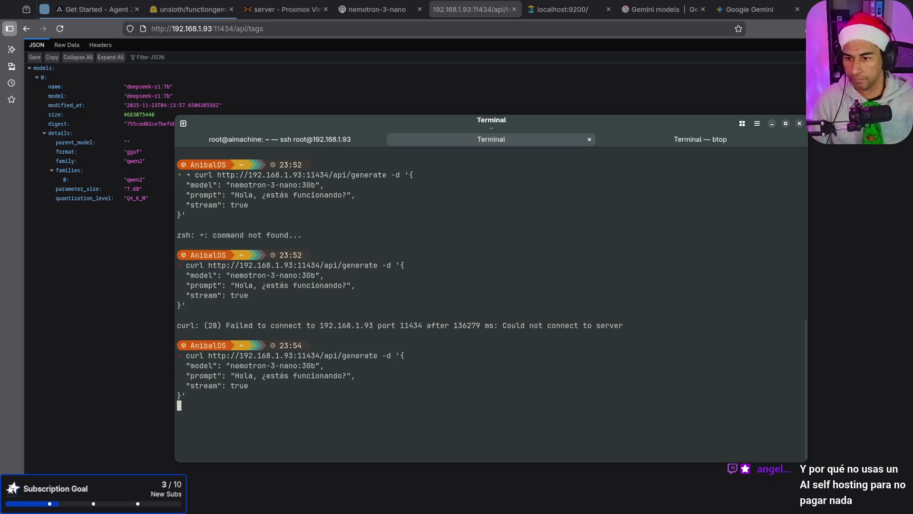
key(Return)
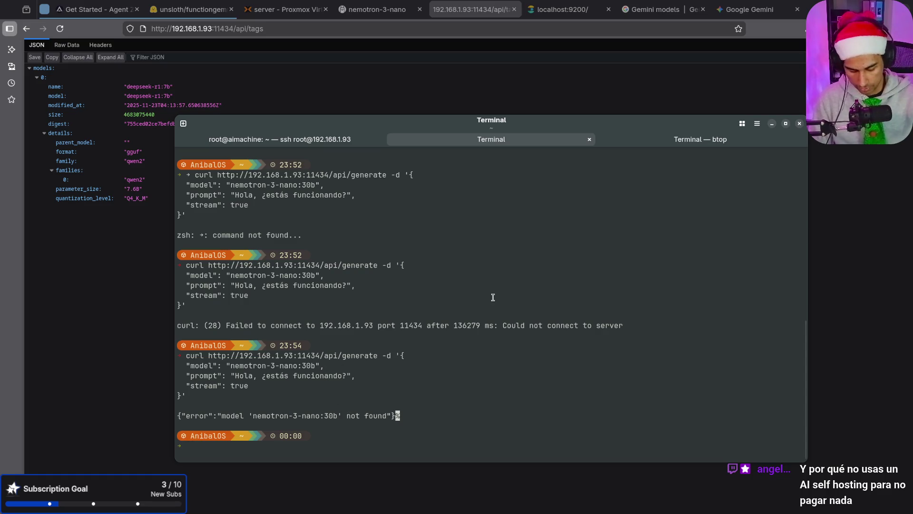
key(ctrl+l)
key(Up)
key(Return)
key(Left)
key(Left)
key(Left)
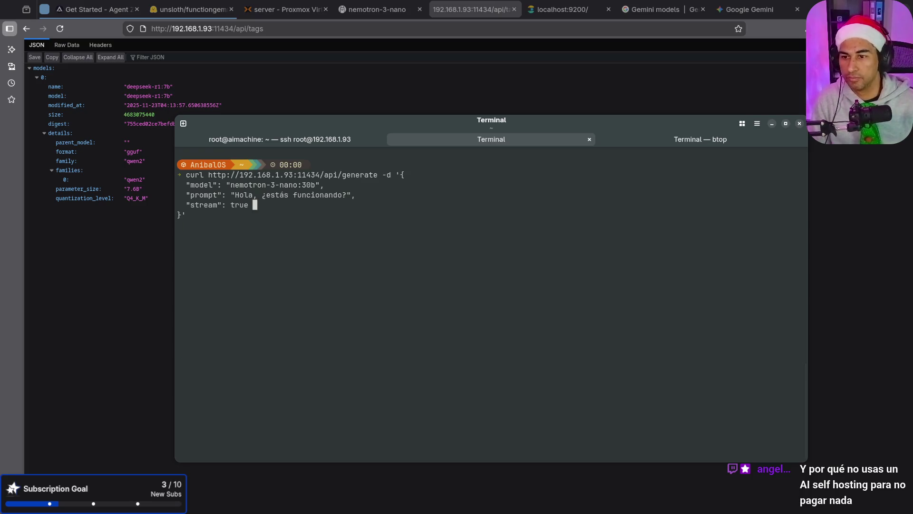
key(Left)
key(Left)
key(Left)
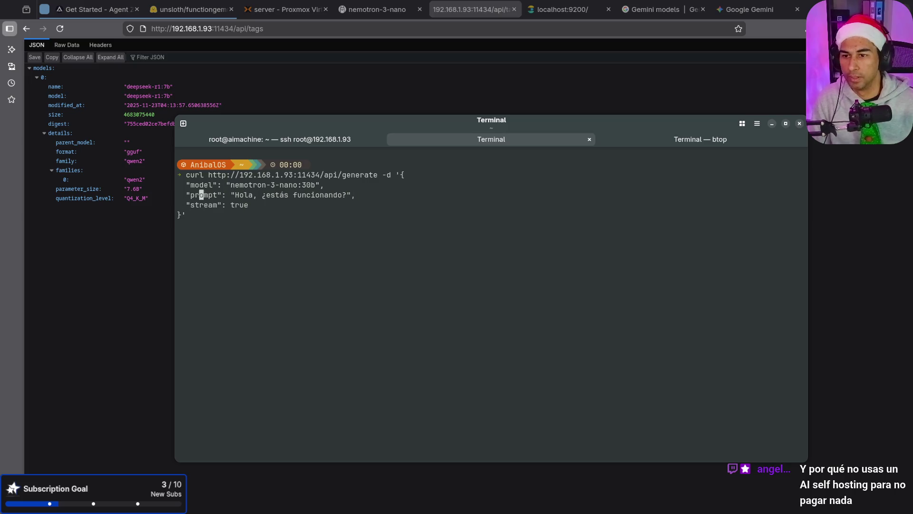
key(BackSpace)
key(BackSpace)
key(BackSpace)
key(BackSpace)
key(BackSpace)
key(BackSpace)
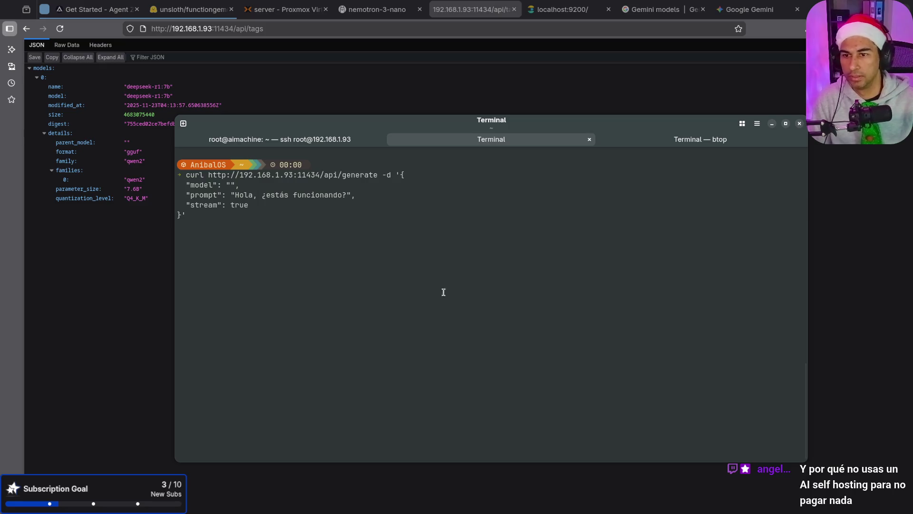
Check the ollama serve log, then quit btop in the monitor session.
click(309, 139)
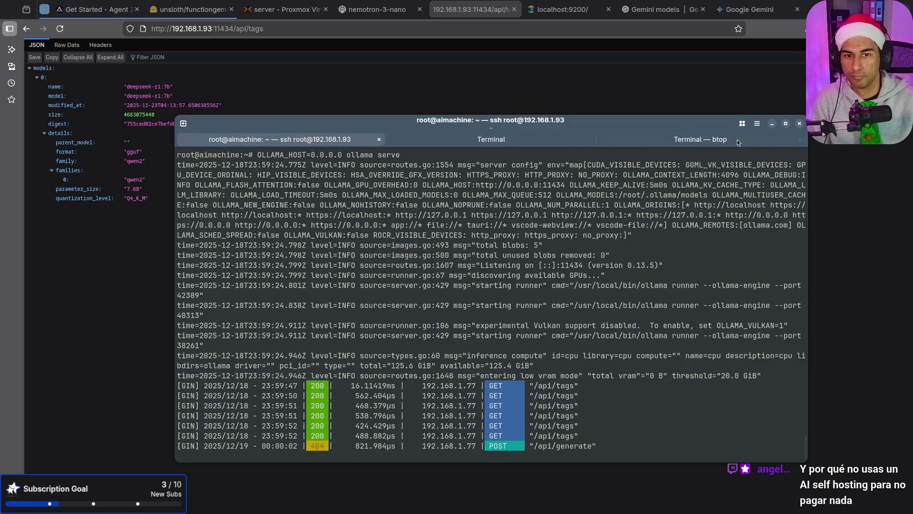
click(699, 139)
key(q)
key(Up)
key(Up)
key(Up)
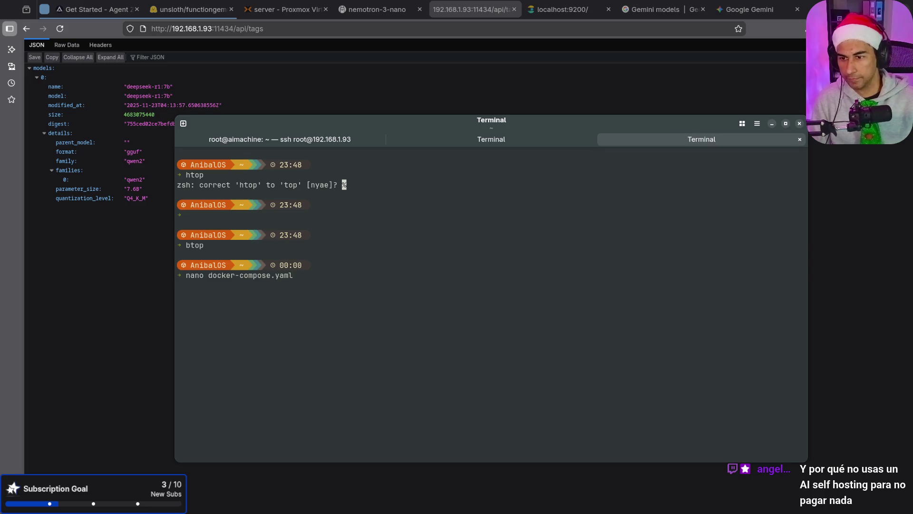
Reconnect to the server over ssh from history and run ollama list.
key(Up)
key(Up)
key(Up)
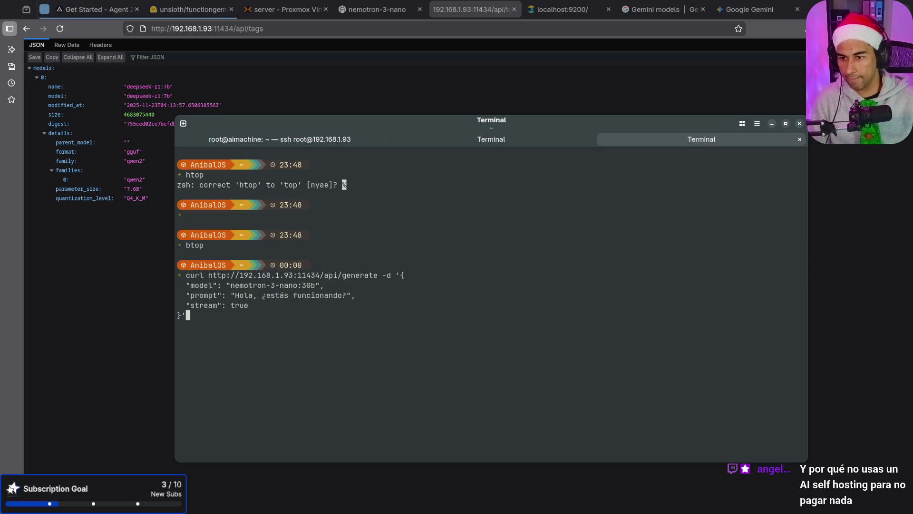
key(Up)
key(Up)
key(Up)
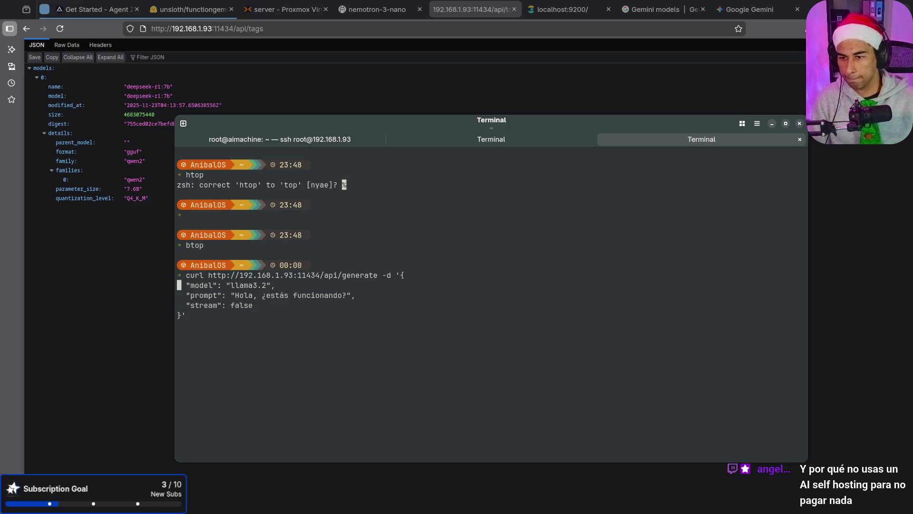
key(Up)
key(Down)
key(Return)
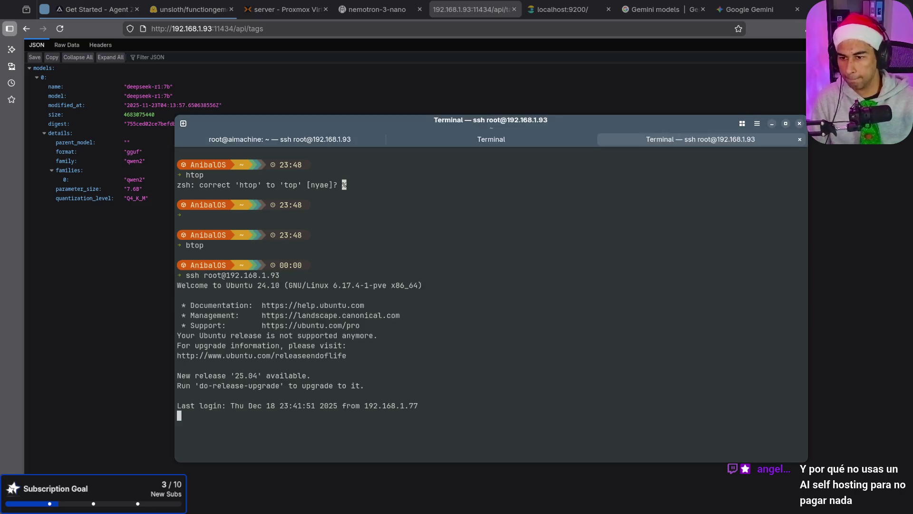
text(ollama list)
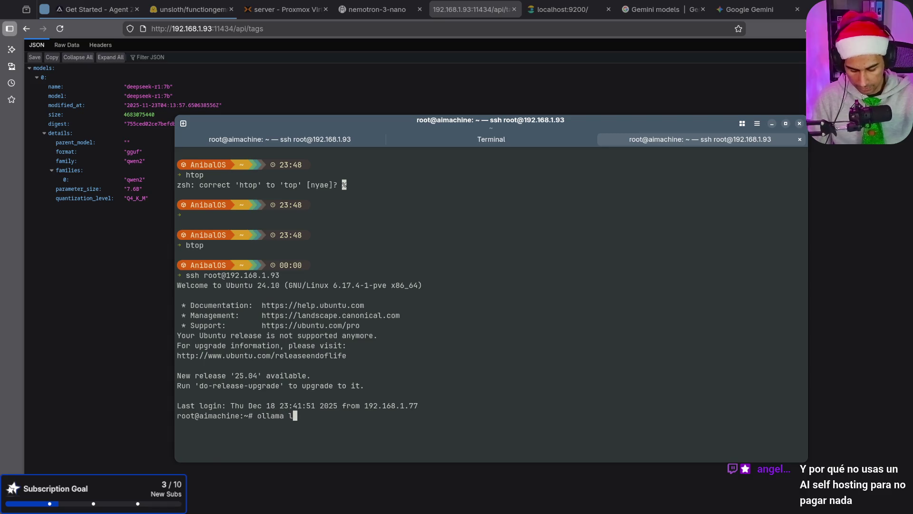
key(Return)
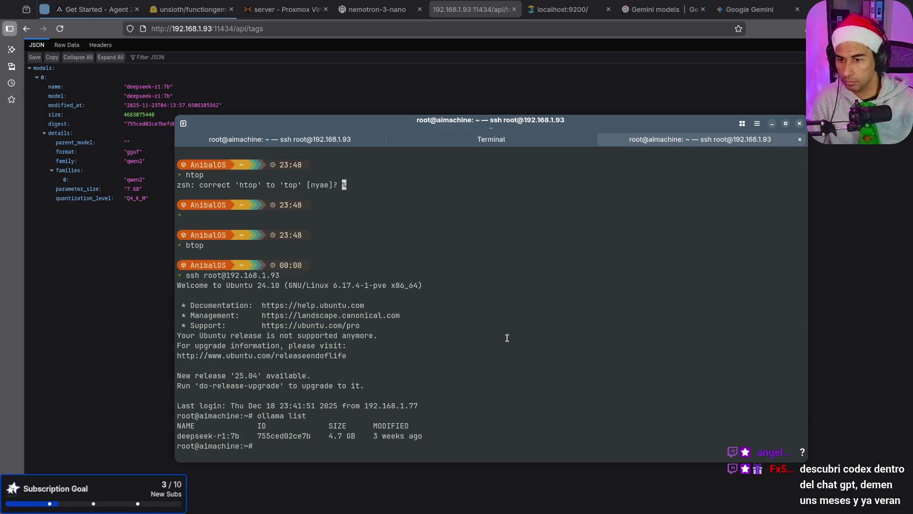
List the server's home files and rerun ollama list, selecting the deepseek-r1:7b model name.
mouse_move(481, 120)
mouse_down()
mouse_move(645, 52)
mouse_move(519, 87)
mouse_up()
key(ctrl+l)
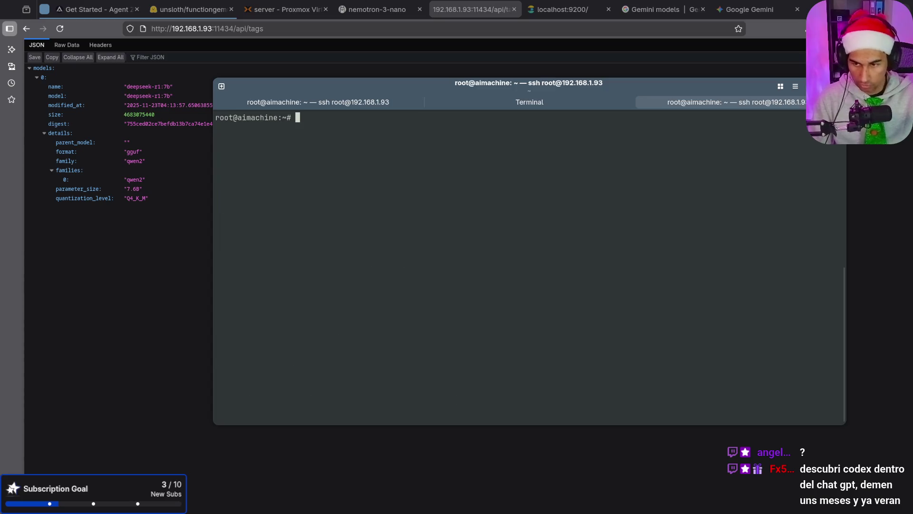
text(ls)
key(Return)
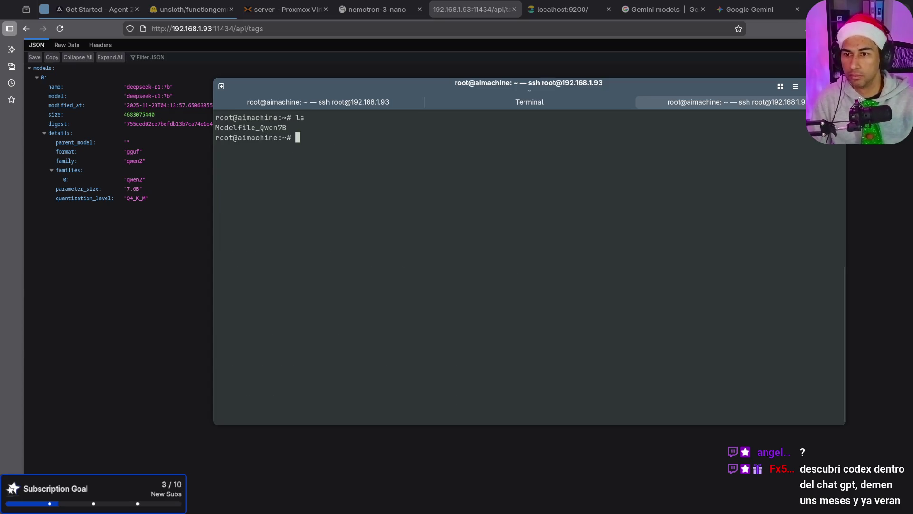
text(ollama list)
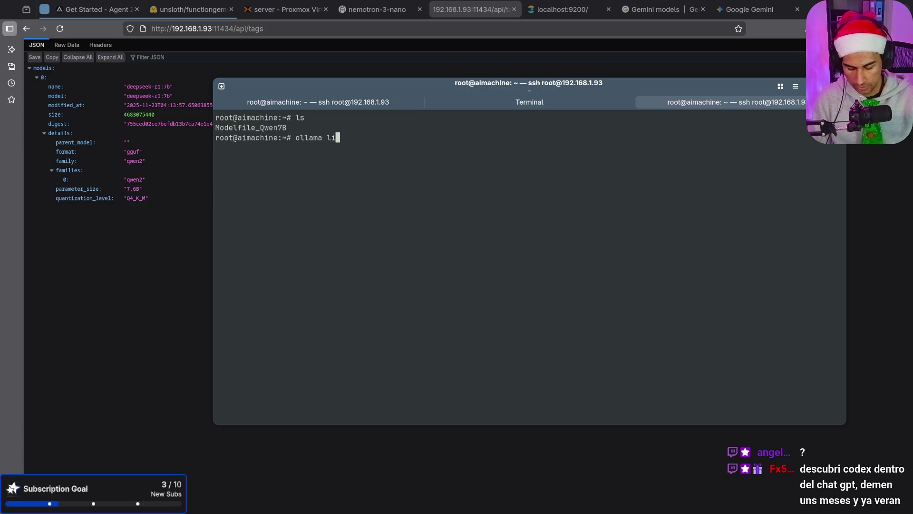
key(Return)
drag(283, 158, 200, 156)
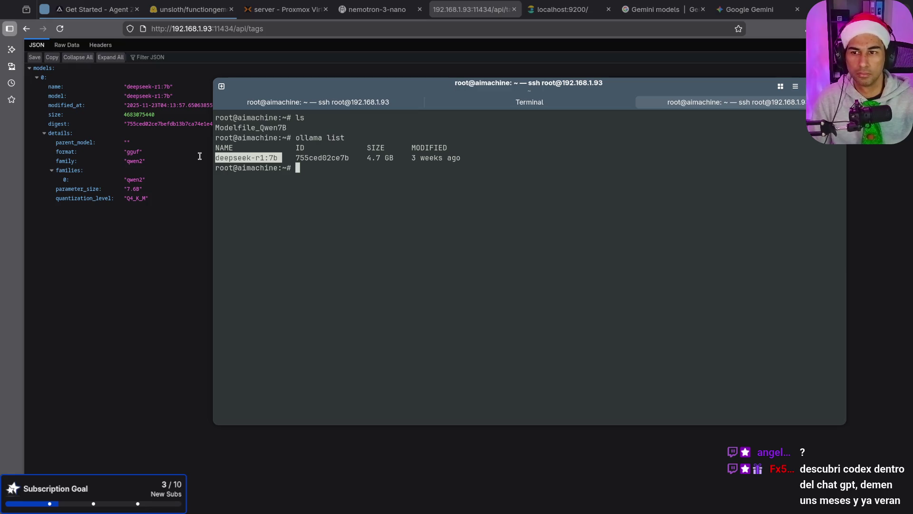
In the local shell, run ollama list, which reports command not found.
click(481, 105)
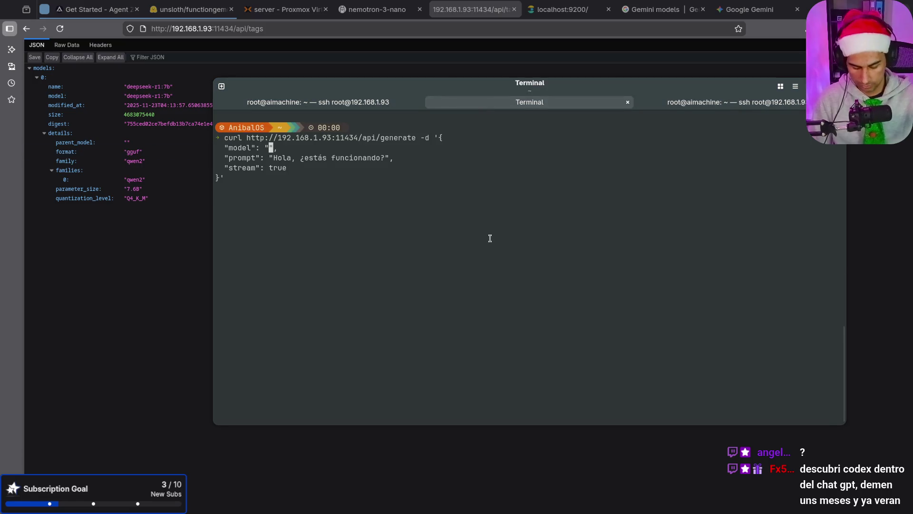
key(ctrl+c)
text(ollama lisy)
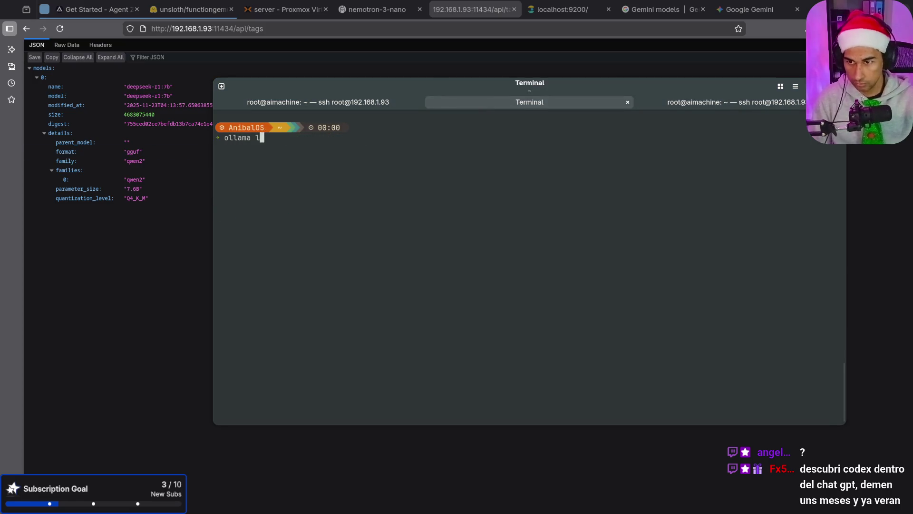
key(BackSpace)
text(t)
key(Return)
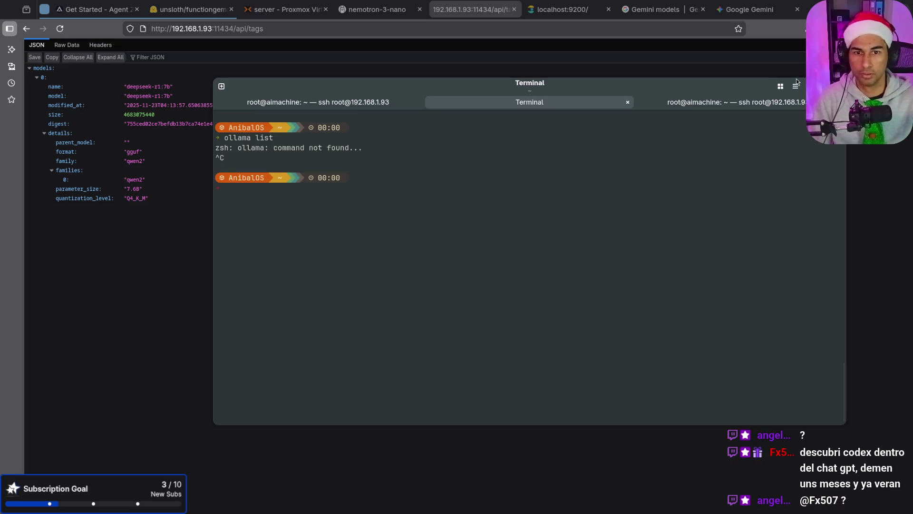
Return to the server session and browse its command history.
click(762, 104)
click(550, 210)
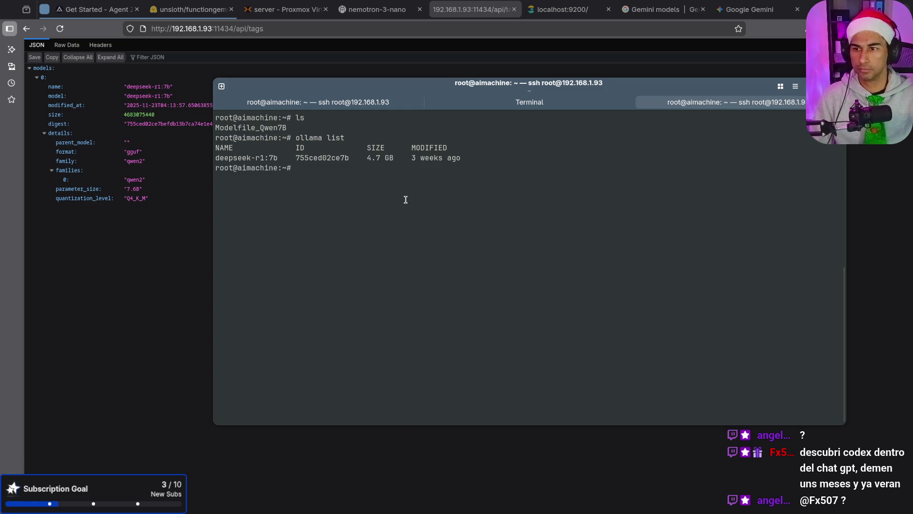
text(ls)
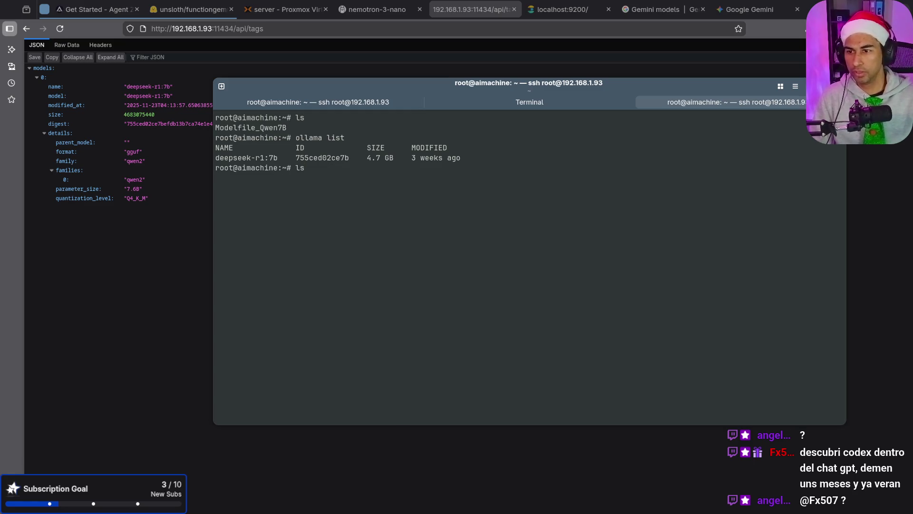
key(Up)
key(Up)
key(Up)
key(Down)
key(Down)
key(Down)
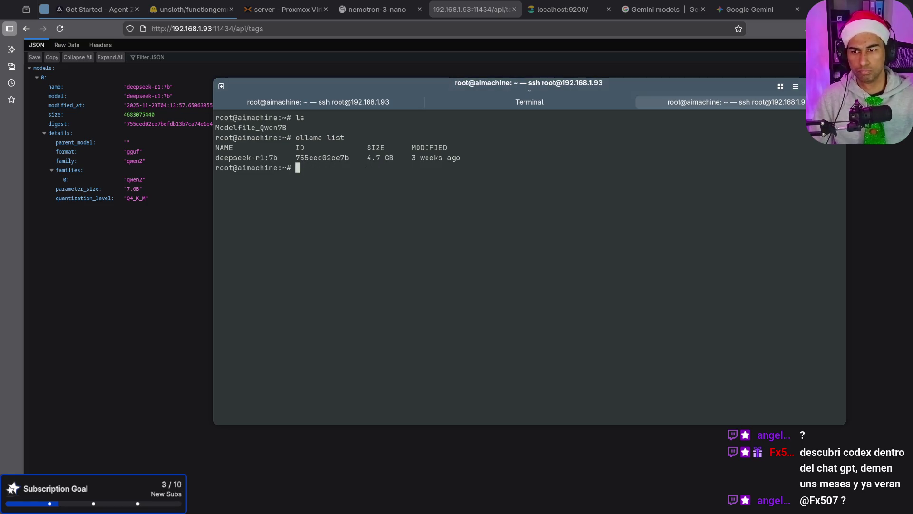
Reboot the remote server and close the extra terminal sessions.
text(reboot)
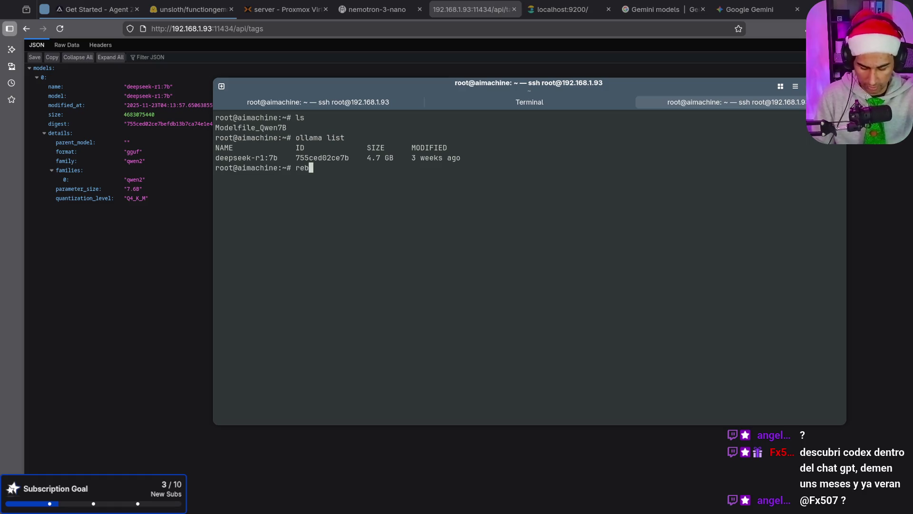
key(Return)
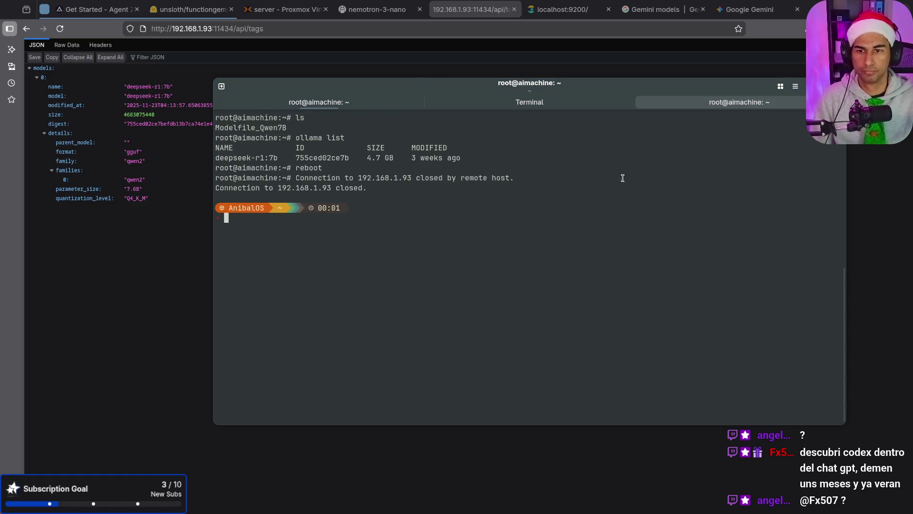
click(341, 106)
click(352, 105)
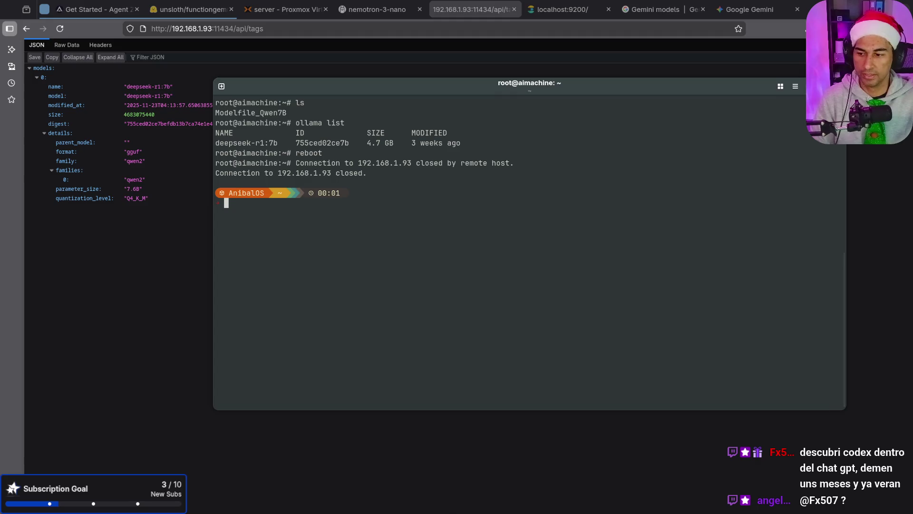
Reposition and shrink the Antigravity window alongside the terminal.
key(alt+Tab)
drag(415, 169, 472, 172)
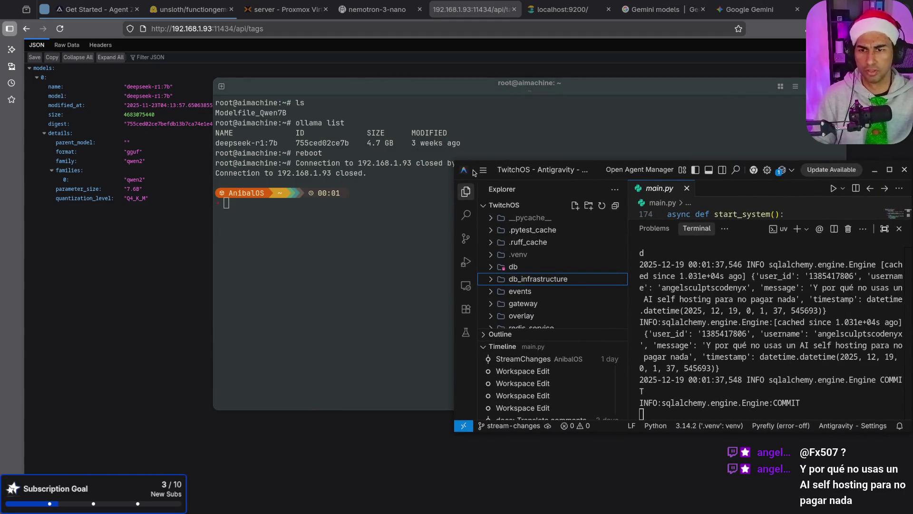
key(alt+space)
key(Escape)
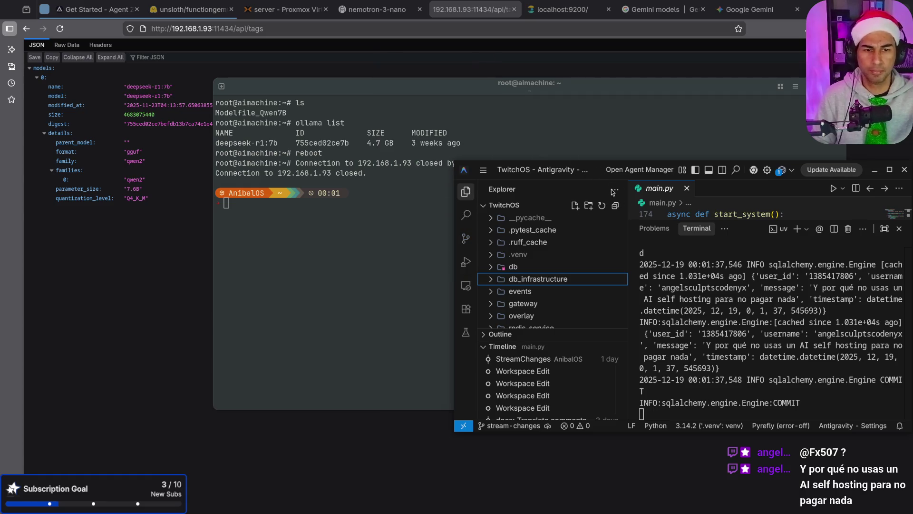
mouse_move(598, 176)
mouse_down()
mouse_move(651, 218)
mouse_move(509, 167)
mouse_move(366, 153)
mouse_move(281, 161)
mouse_up()
mouse_move(666, 285)
mouse_down()
mouse_move(585, 219)
mouse_move(604, 197)
mouse_up()
click(363, 208)
mouse_move(480, 195)
mouse_down()
mouse_move(522, 198)
mouse_move(504, 199)
mouse_move(507, 164)
mouse_move(435, 202)
mouse_move(0, 204)
mouse_move(228, 274)
mouse_move(479, 136)
mouse_move(509, 146)
mouse_move(199, 250)
mouse_up()
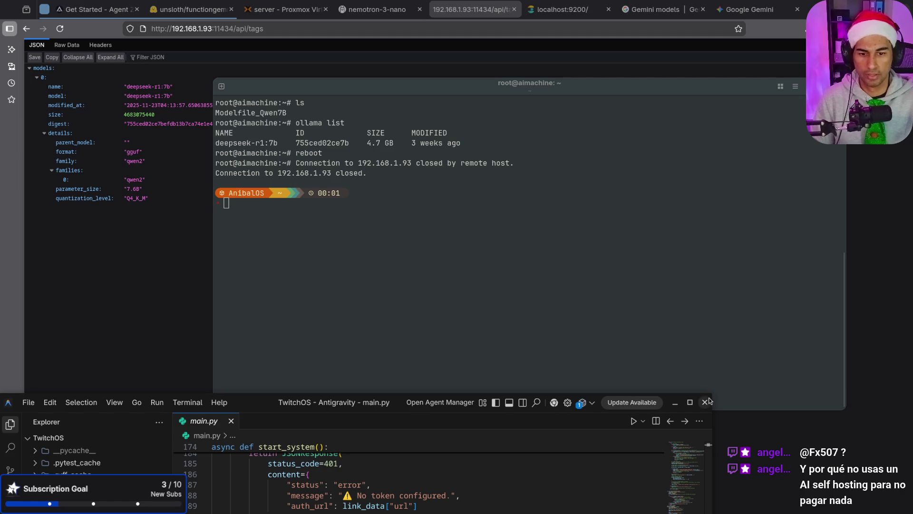
drag(709, 395, 501, 510)
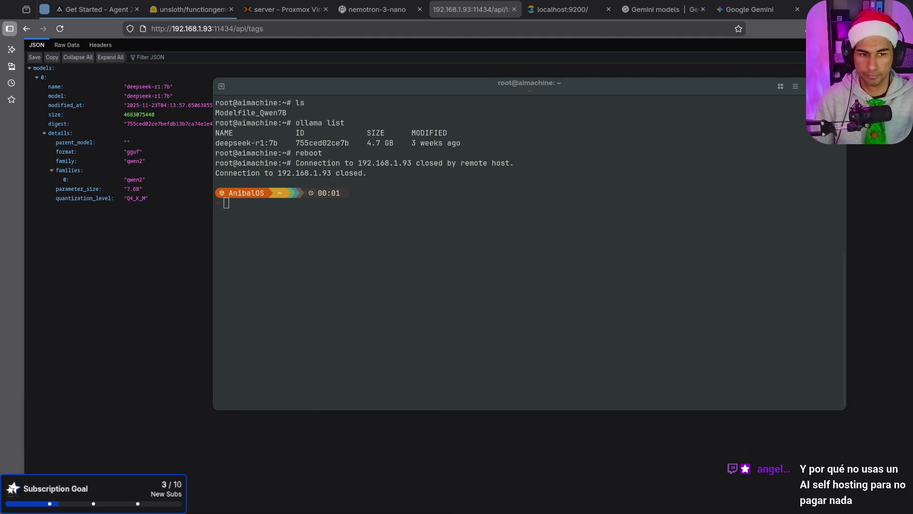
click(385, 230)
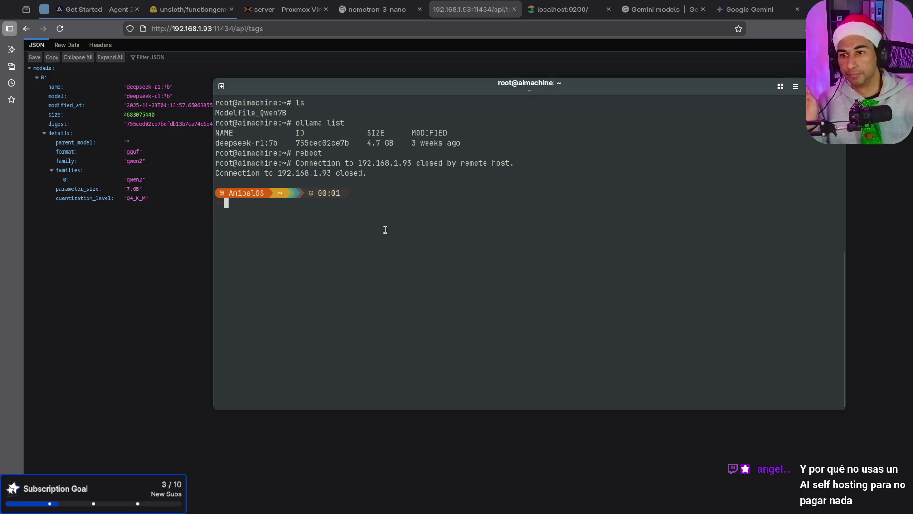
key(Up)
key(Return)
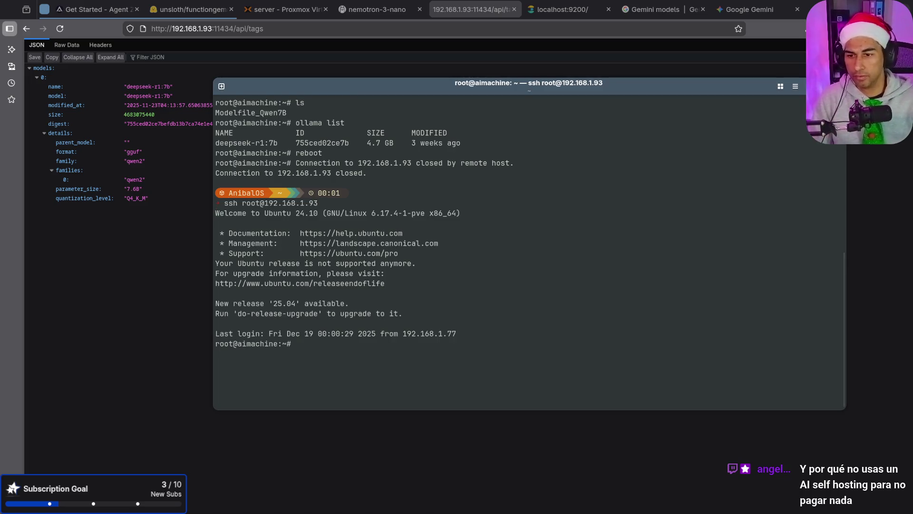
text(ollama)
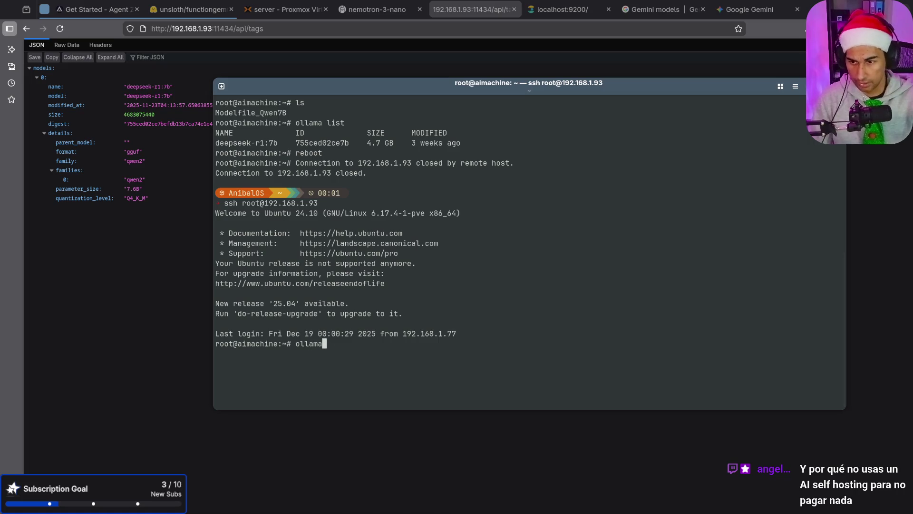
text( list)
key(Return)
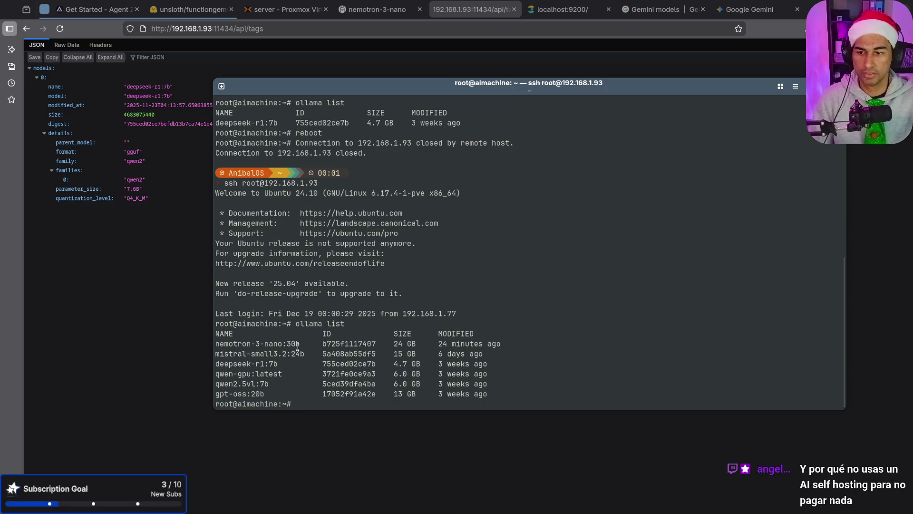
Copy 'systemctl edit ollama.service' from Gemini and run it in the terminal.
click(733, 17)
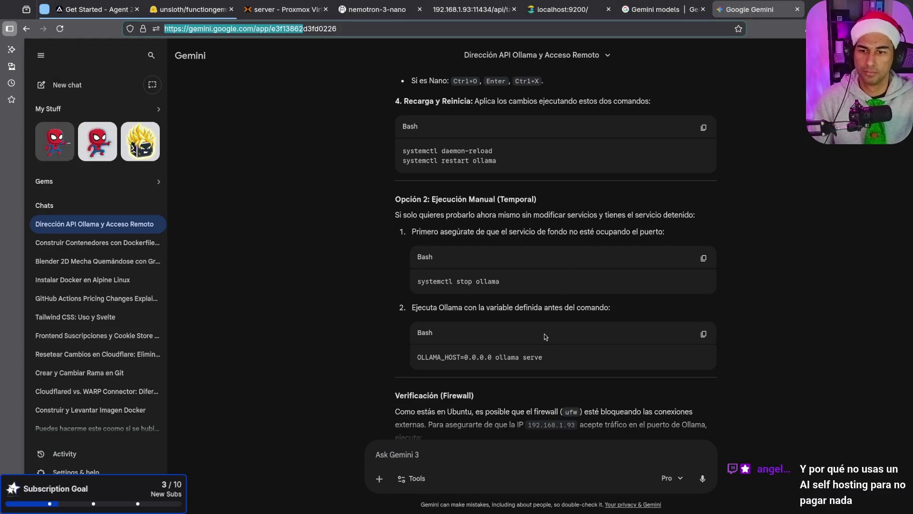
scroll(544, 333, down, 2)
scroll(544, 333, down, 4)
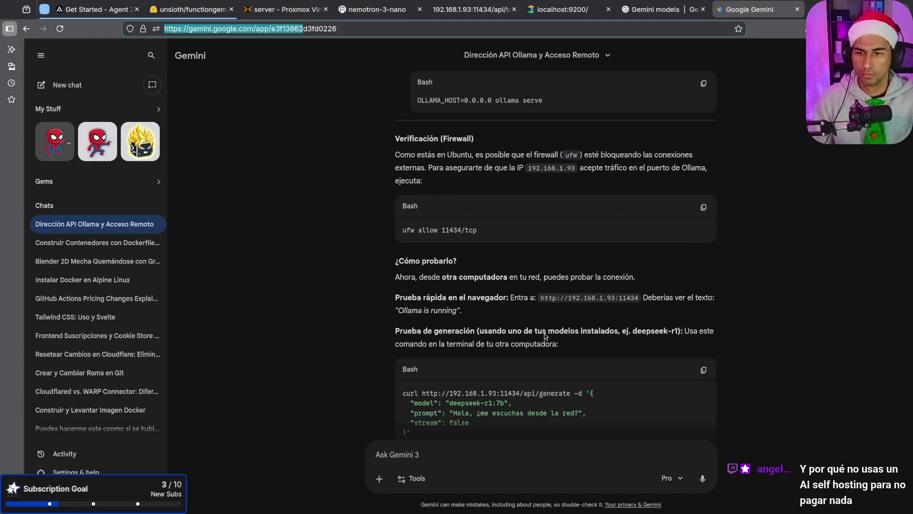
scroll(544, 333, down, 1)
scroll(545, 333, up, 10)
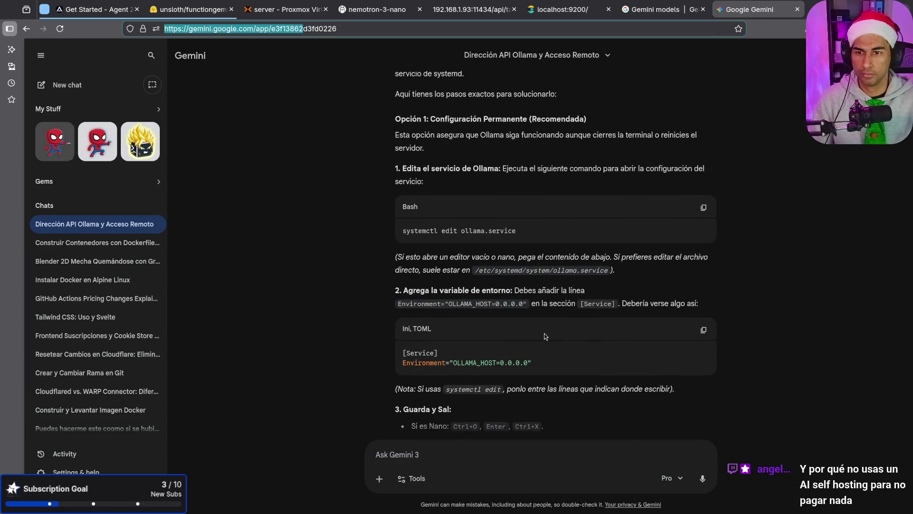
click(703, 206)
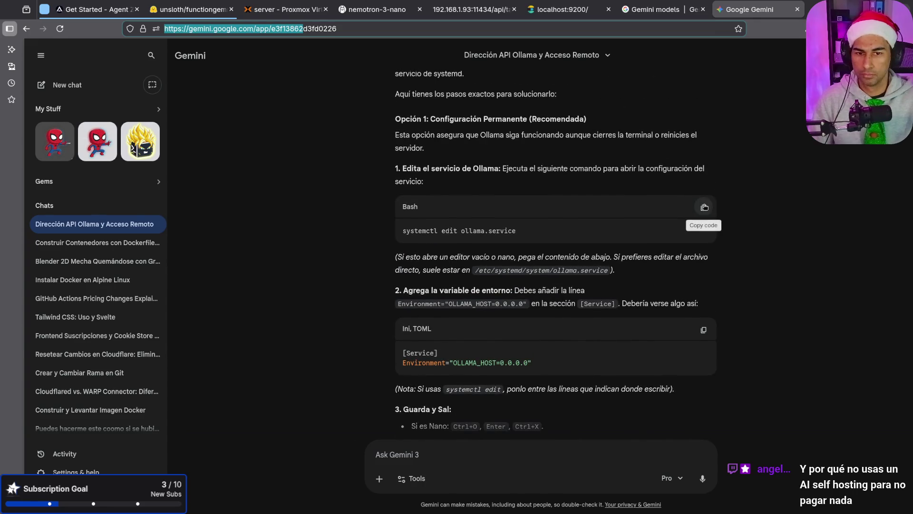
key(alt+Tab)
key(ctrl+shift+v)
key(Return)
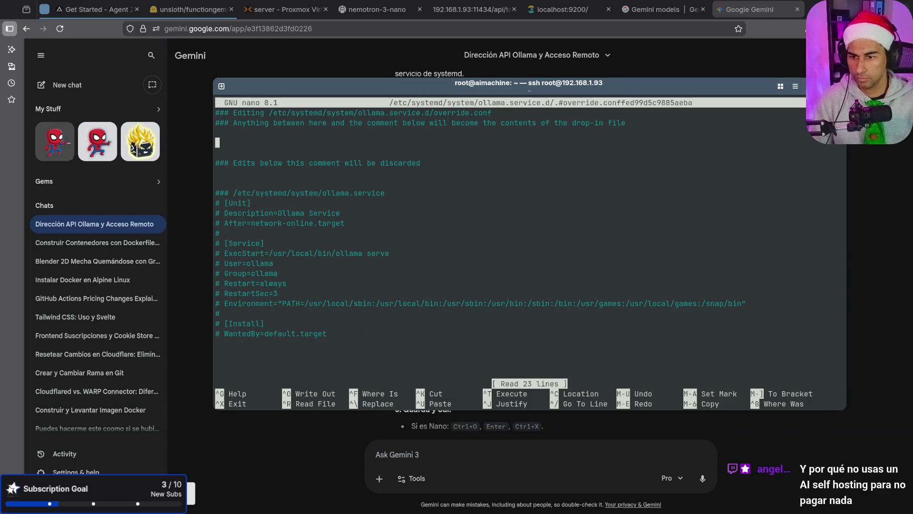
Uncomment the [Unit], [Service] and [Install] lines in the nano override.
key(Down)
key(Down)
key(Down)
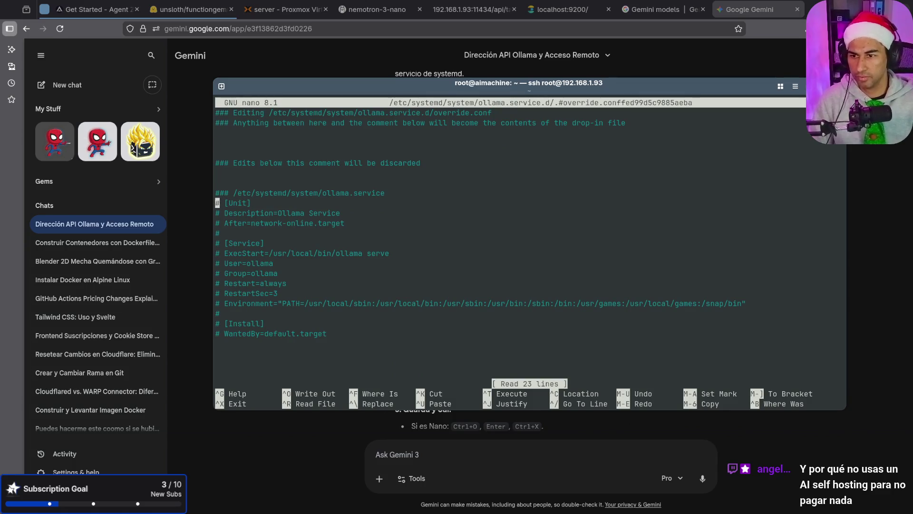
key(Delete)
key(Delete)
key(Down)
key(Delete)
key(Delete)
key(Down)
key(Delete)
key(Delete)
key(Down)
key(Delete)
key(Down)
key(Delete)
key(Delete)
key(Down)
key(Delete)
key(Delete)
key(Down)
key(Delete)
key(Delete)
key(Down)
key(Delete)
key(Delete)
key(Down)
key(Delete)
key(Delete)
key(Down)
key(Delete)
key(Delete)
key(Down)
key(Delete)
key(Delete)
key(Down)
key(Delete)
key(Down)
key(Delete)
key(Delete)
key(Down)
key(Delete)
key(Delete)
key(Delete)
key(Up)
key(Up)
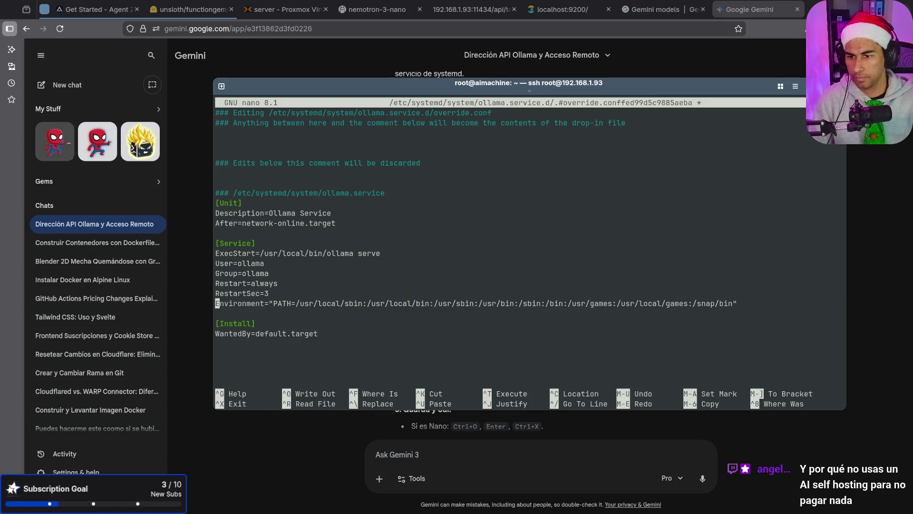
Paste the Environment="OLLAMA_HOST=0.0.0.0" snippet from Gemini and remove the duplicate [Service] header.
key(alt+Tab)
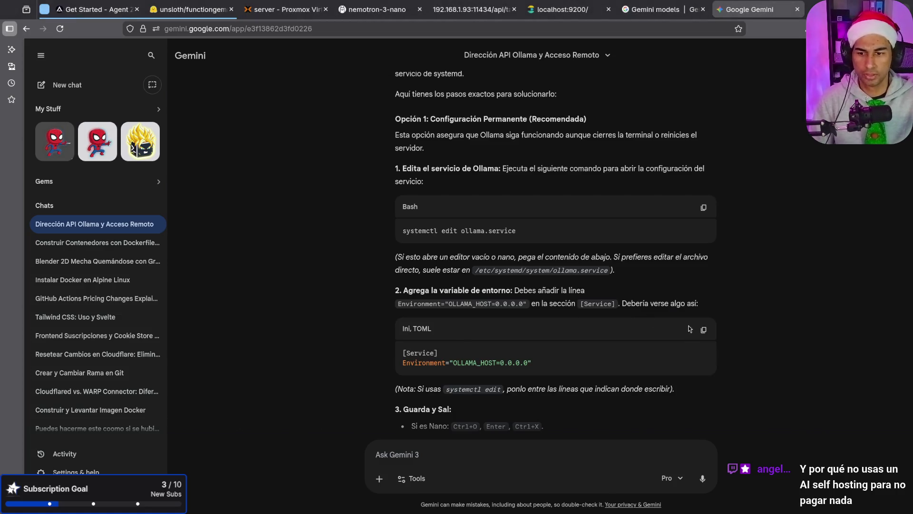
click(703, 330)
key(alt+Tab)
key(ctrl+shift+v)
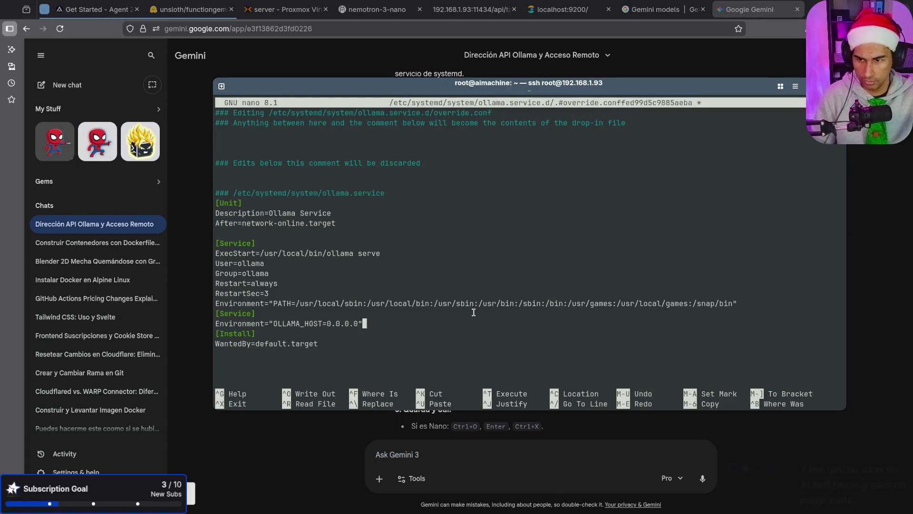
key(Up)
key(BackSpace)
key(BackSpace)
key(BackSpace)
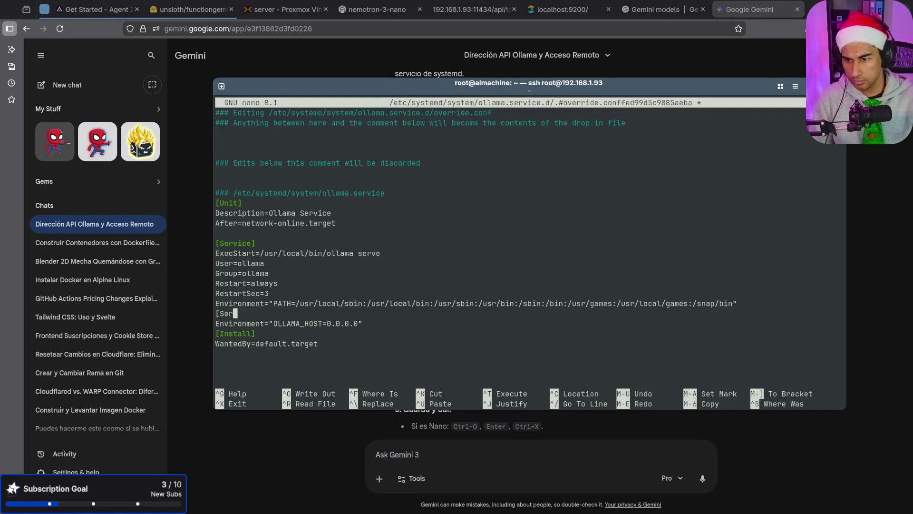
key(BackSpace)
key(BackSpace)
Save the override with Ctrl+O and exit nano.
key(ctrl+o)
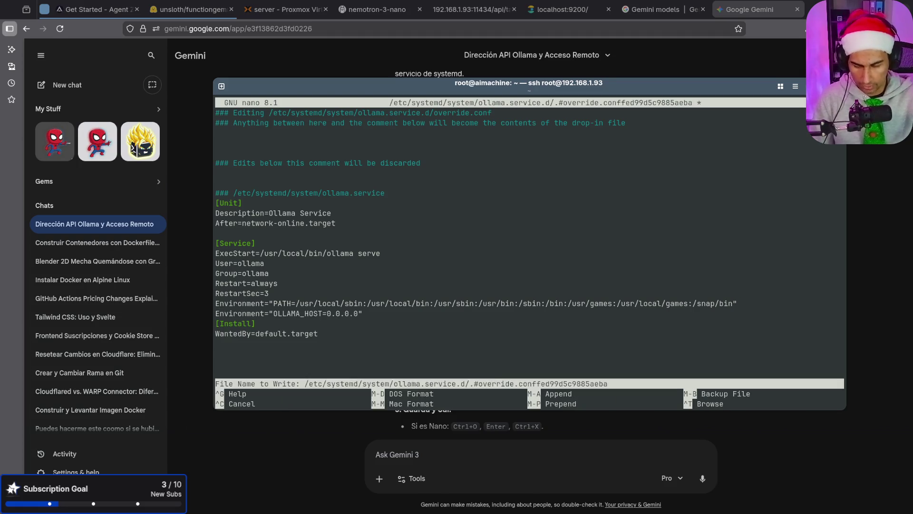
key(Return)
key(ctrl+x)
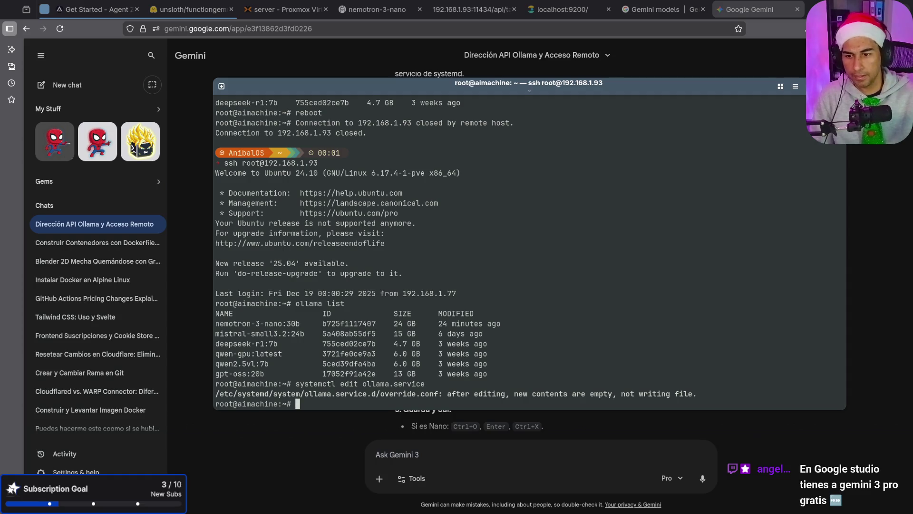
Paste and run the copied service lines at the shell prompt, then clear the screen.
key(alt+Tab)
scroll(499, 343, down, 4)
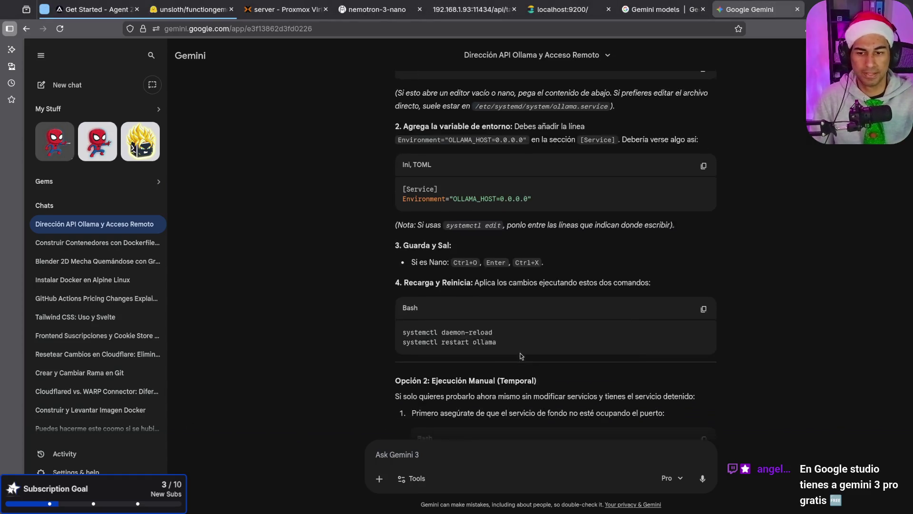
key(alt+Tab)
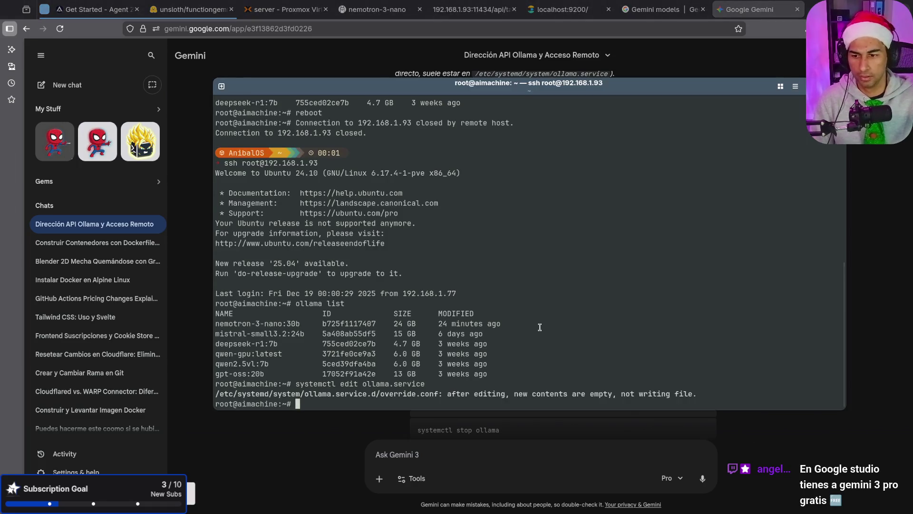
key(ctrl+shift+v)
key(Return)
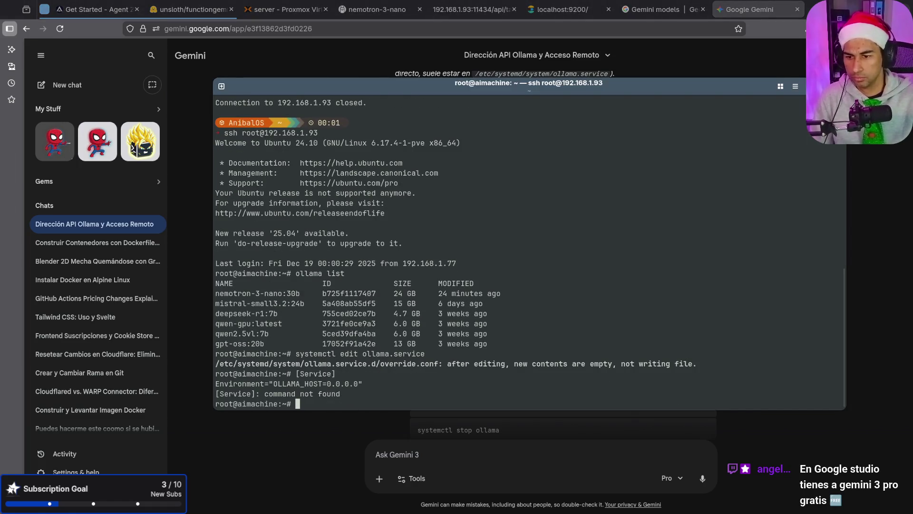
key(Return)
key(ctrl+l)
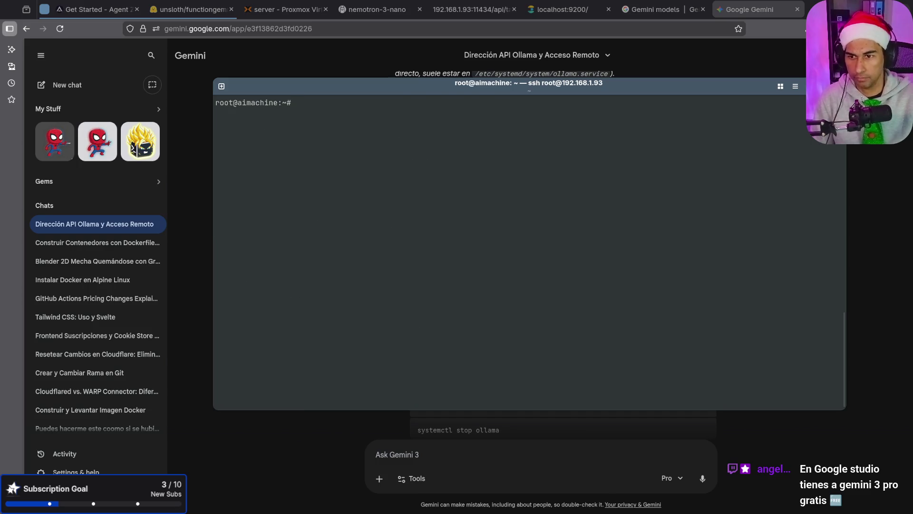
Copy from Gemini and run systemctl daemon-reload and systemctl restart ollama.
key(alt+Tab)
click(703, 276)
key(alt+Tab)
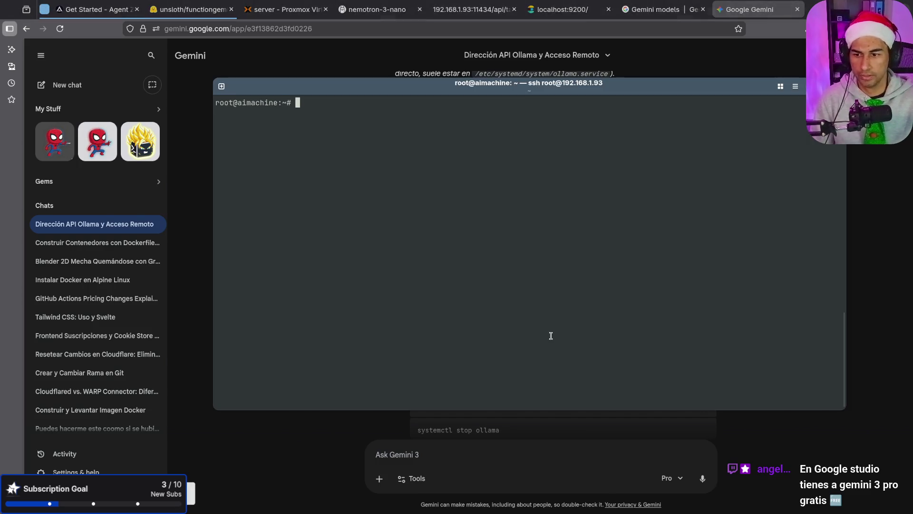
key(ctrl+shift+v)
key(Return)
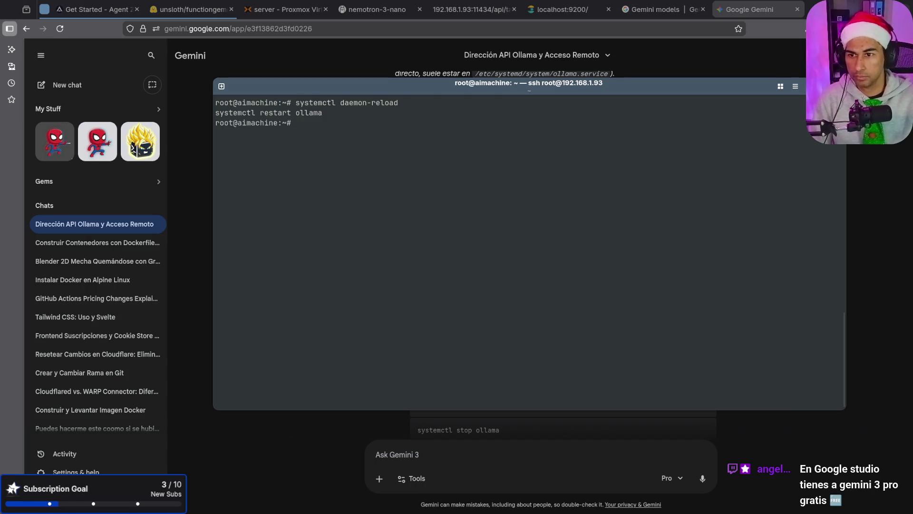
Reload the server's /api/tags page in Firefox, then return to the Gemini chat.
key(alt+Tab)
click(476, 10)
click(466, 29)
key(Return)
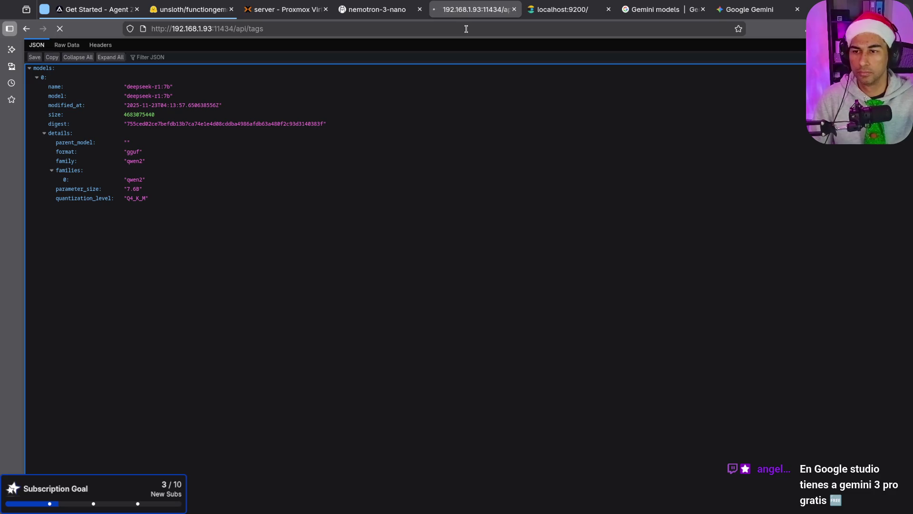
click(742, 11)
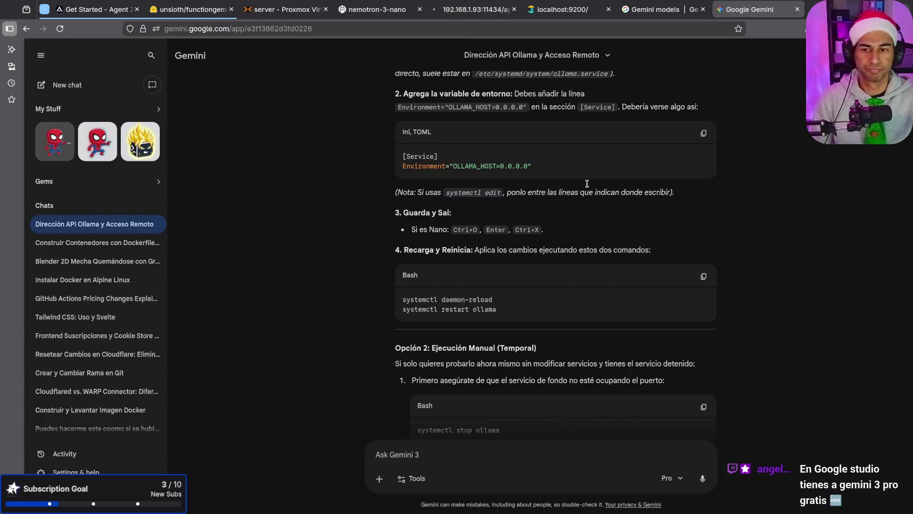
Stop the Ollama background service with 'systemctl stop ollama'.
scroll(582, 378, down, 6)
scroll(592, 347, up, 3)
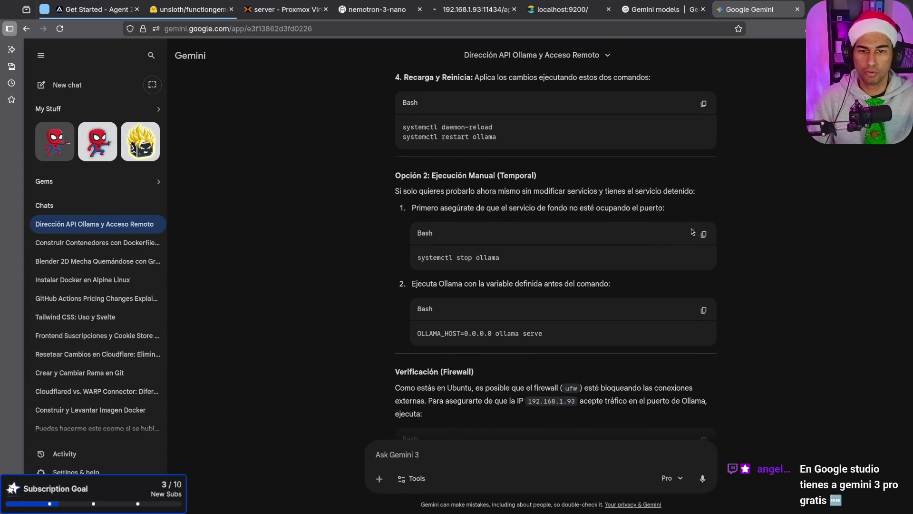
click(704, 235)
key(alt+Tab)
key(ctrl+shift+v)
key(Return)
Start Ollama listening on all interfaces with 'OLLAMA_HOST=0.0.0.0 ollama serve'.
key(alt+Tab)
click(704, 309)
key(alt+Tab)
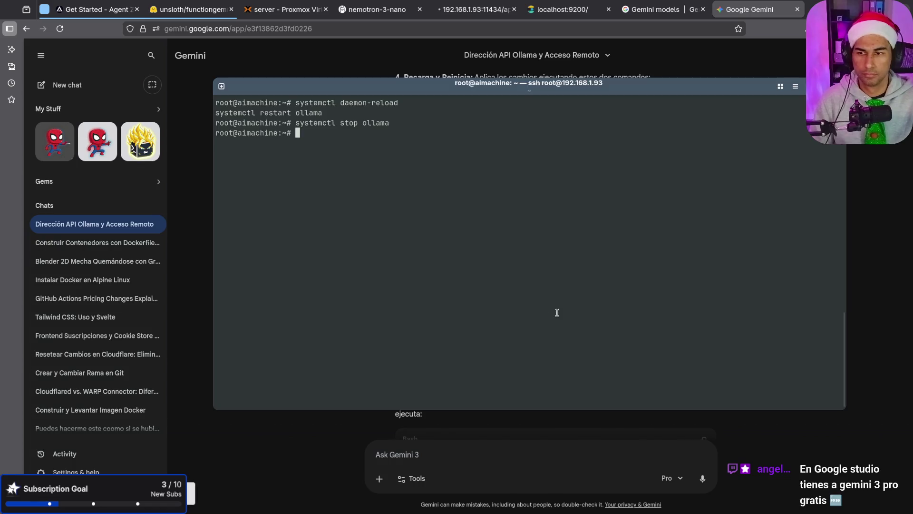
key(ctrl+shift+v)
key(Return)
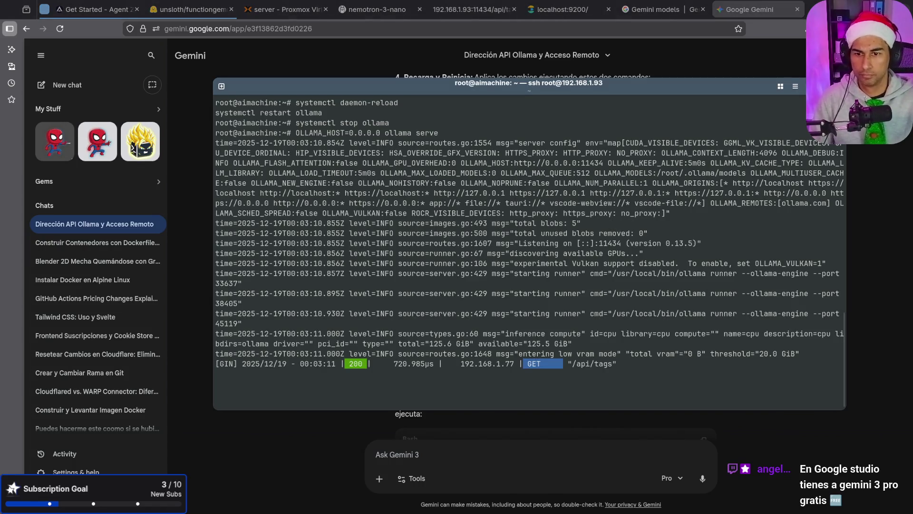
Reload the server's /api/tags page in Firefox to confirm remote access.
click(457, 9)
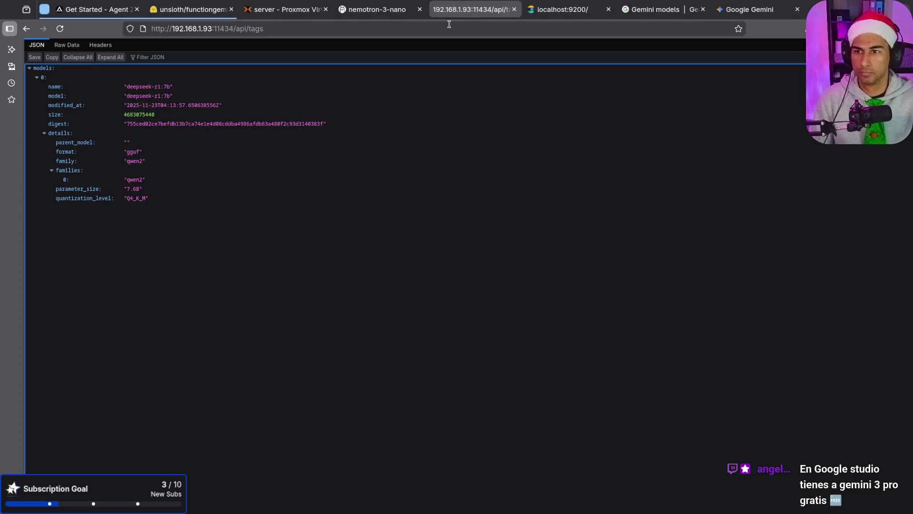
click(450, 29)
key(ctrl+a)
key(Return)
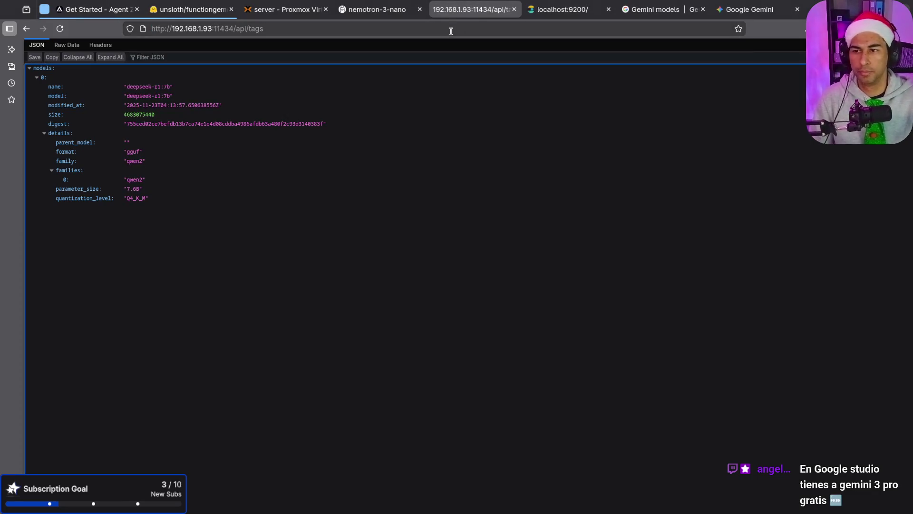
key(F12)
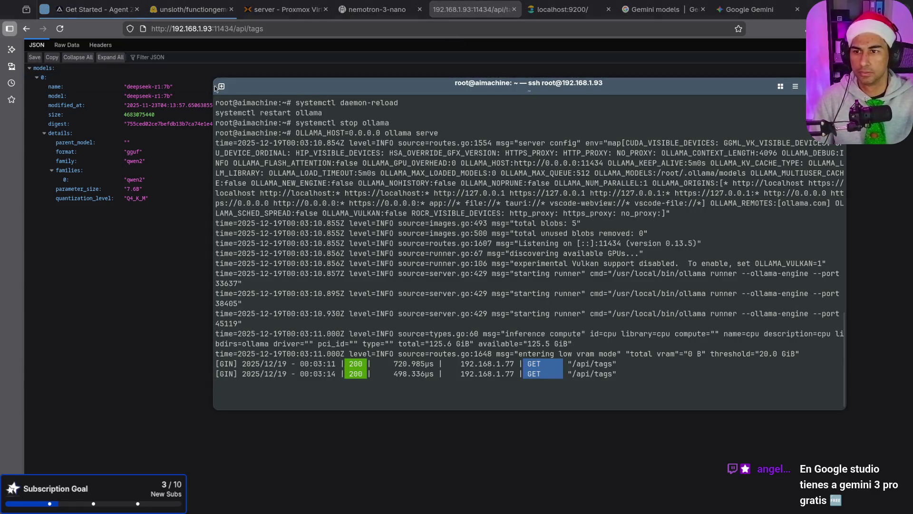
click(219, 86)
key(Up)
key(Return)
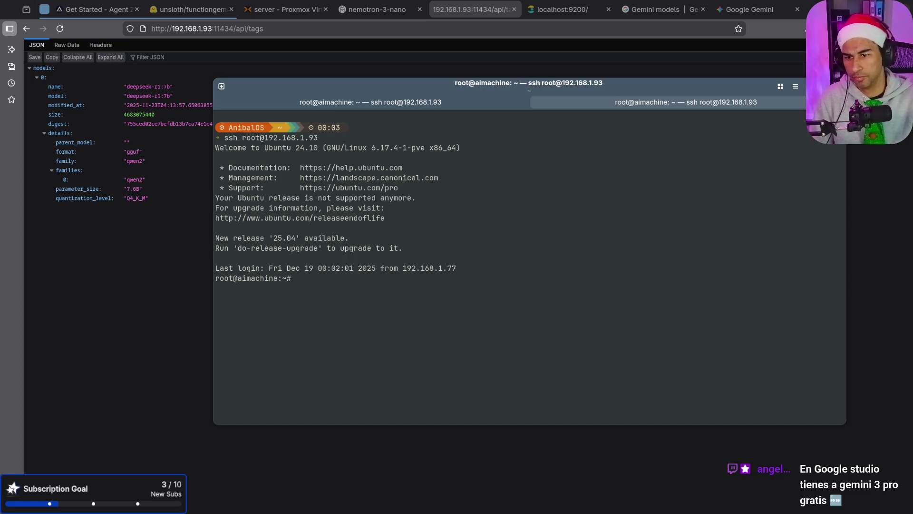
Cancel the typed 'hostname -I' and close the extra ssh terminal tab.
text(hostname -I)
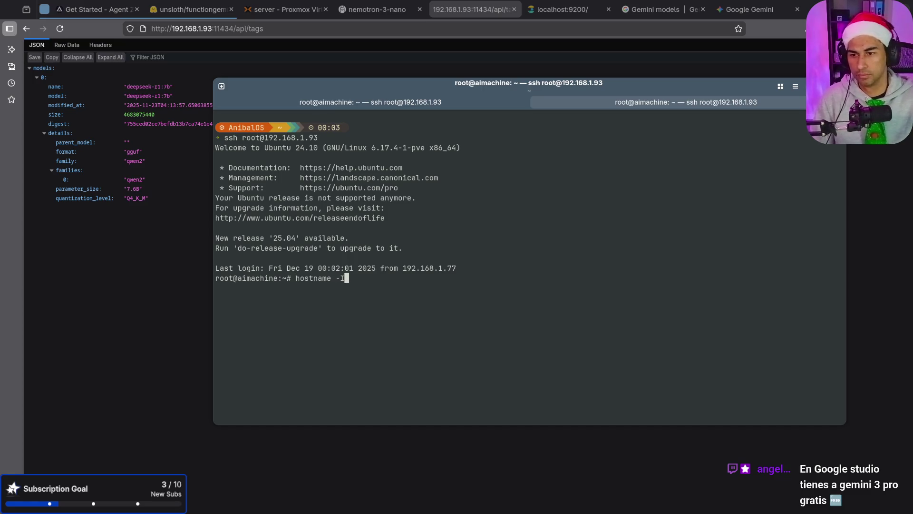
key(ctrl+c)
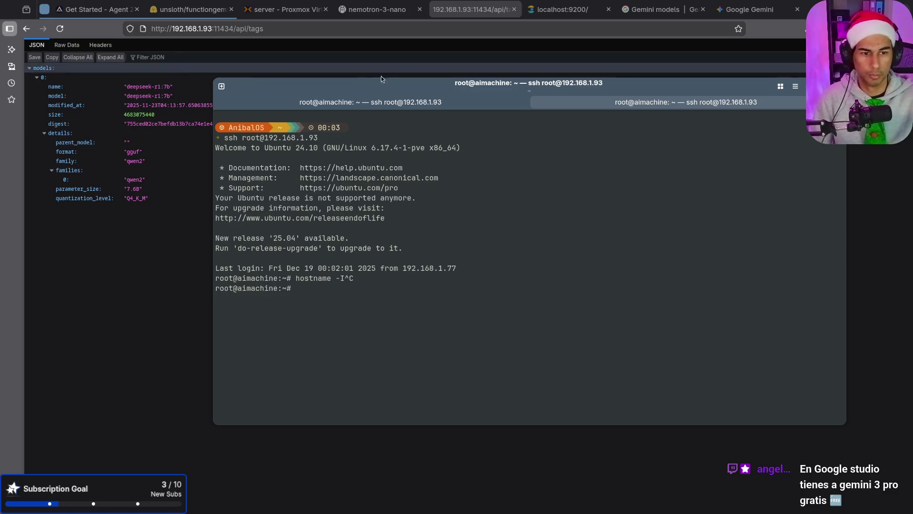
key(alt+F4)
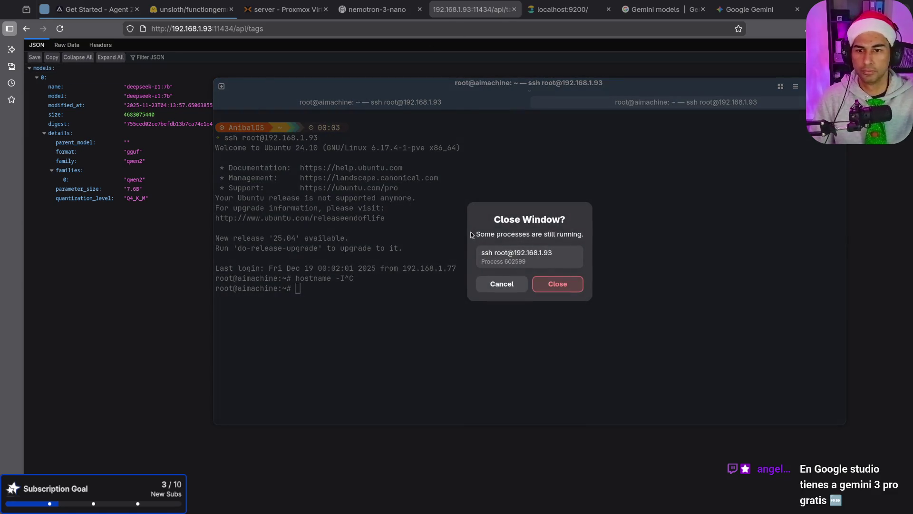
click(536, 282)
In a new local tab, recall the curl /api/generate request and clear the old nemotron model name.
click(221, 86)
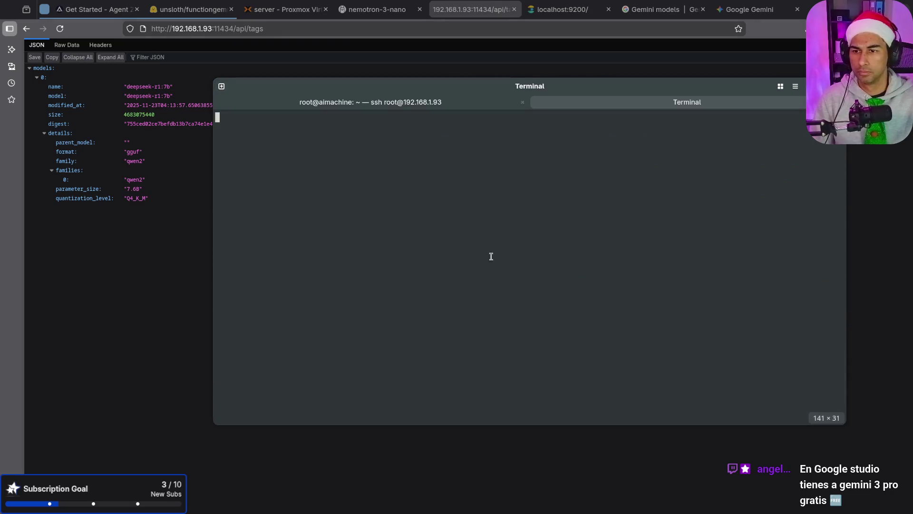
key(Up)
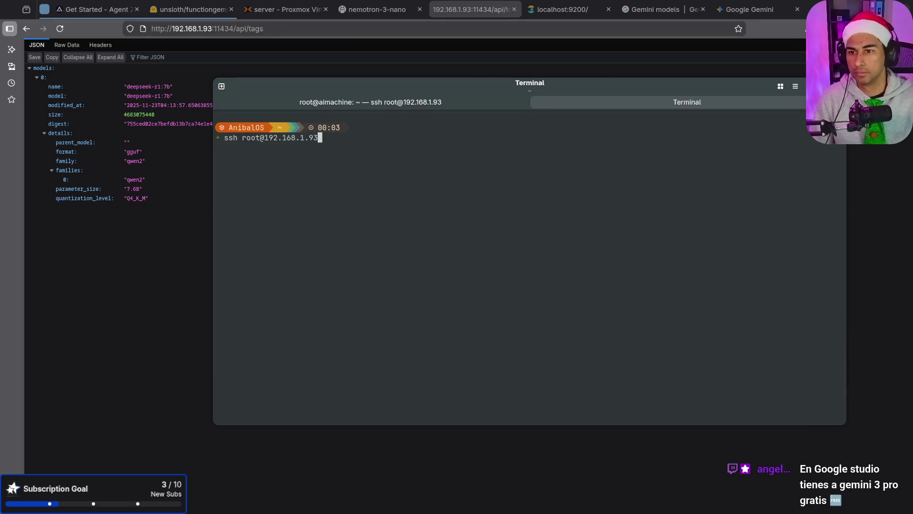
key(ctrl+shift+v)
key(Up)
key(Up)
key(Up)
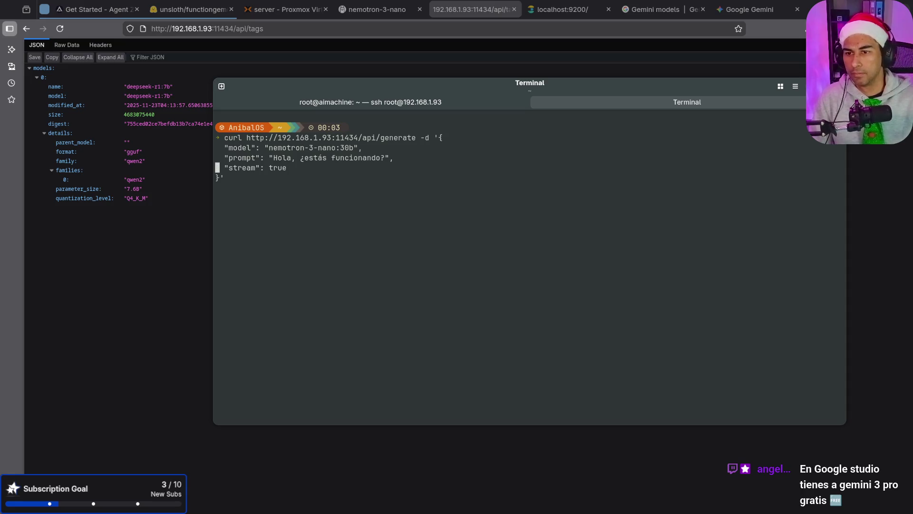
key(Right)
key(Right)
key(Right)
key(Right)
key(Right)
key(Right)
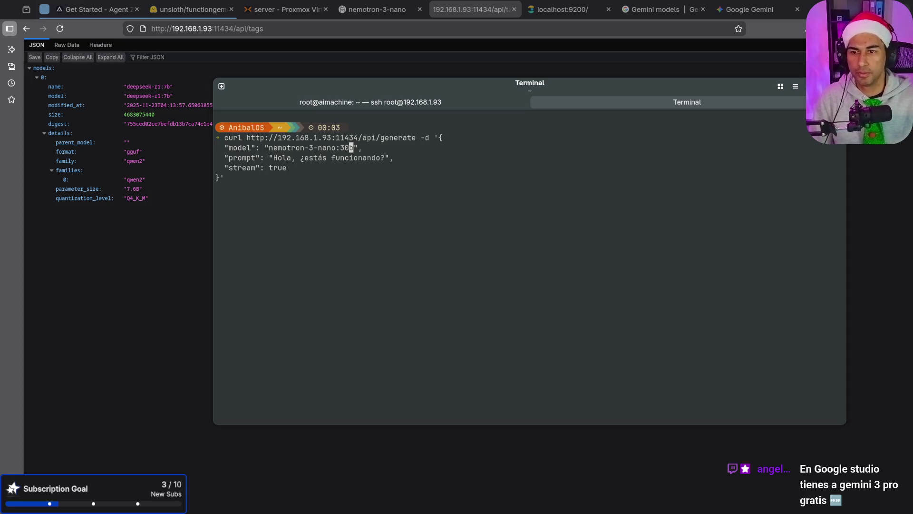
key(BackSpace)
key(BackSpace)
key(BackSpace)
key(BackSpace)
key(BackSpace)
key(BackSpace)
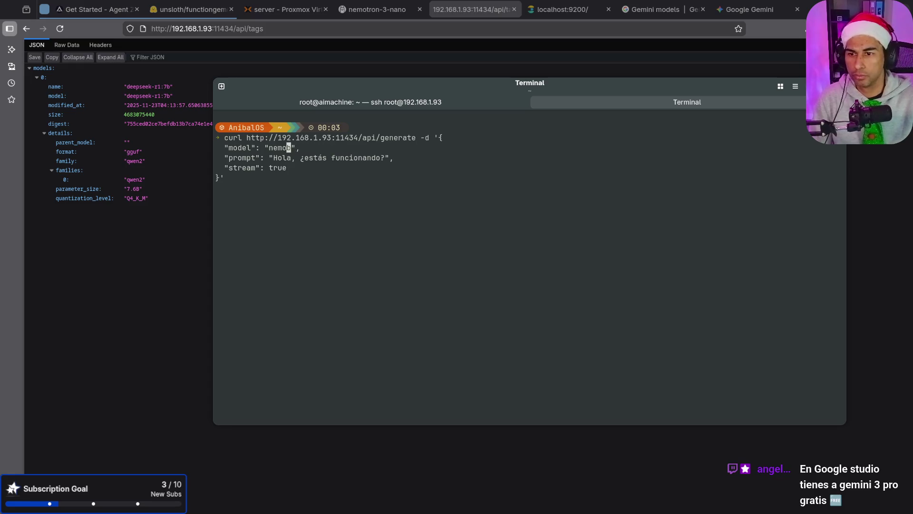
key(BackSpace)
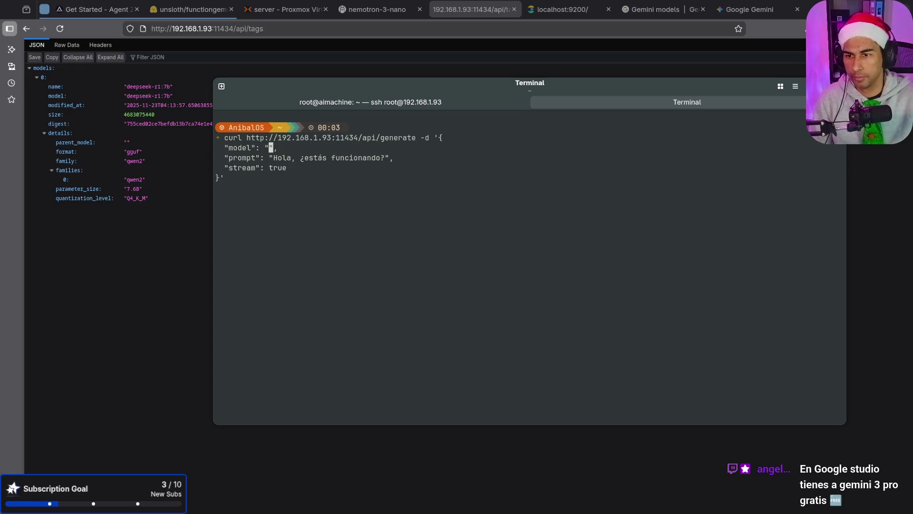
Set the model to deepseek-r1:7b, copied from the model list page, and send the request.
click(164, 88)
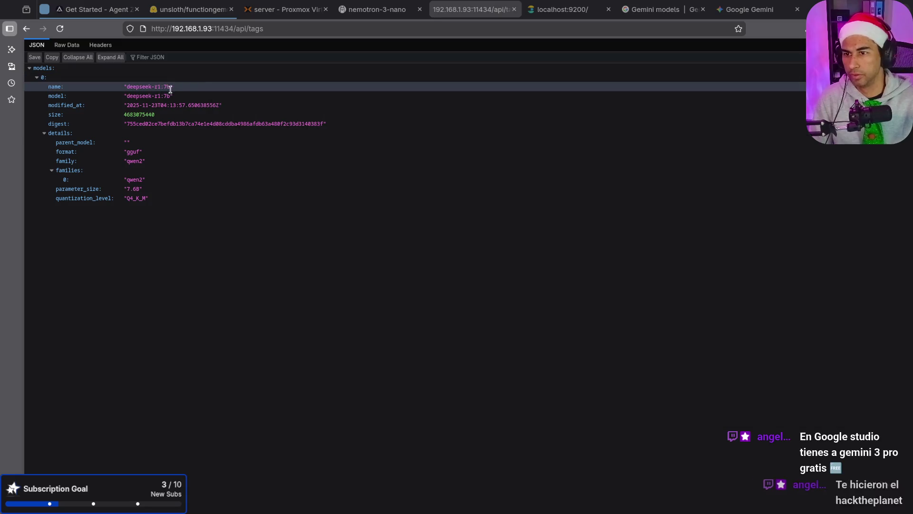
drag(171, 96, 128, 97)
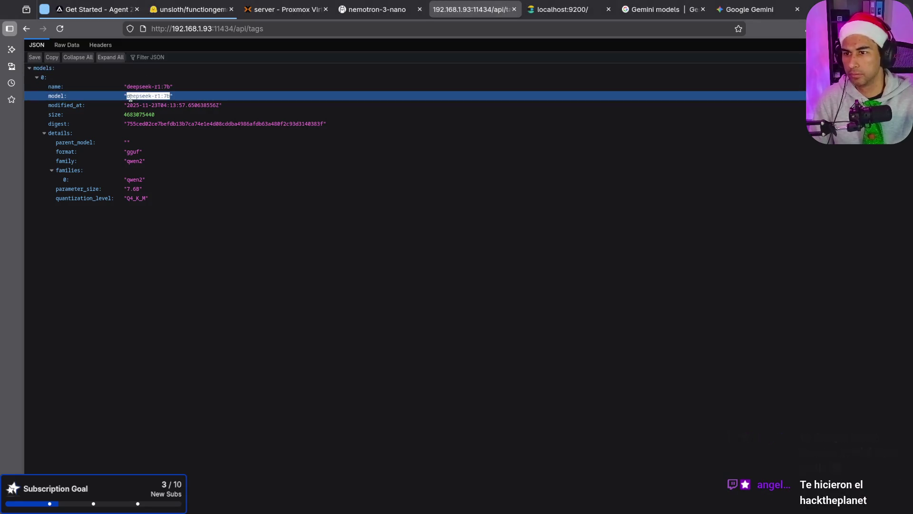
key(alt+Tab)
key(ctrl+shift+v)
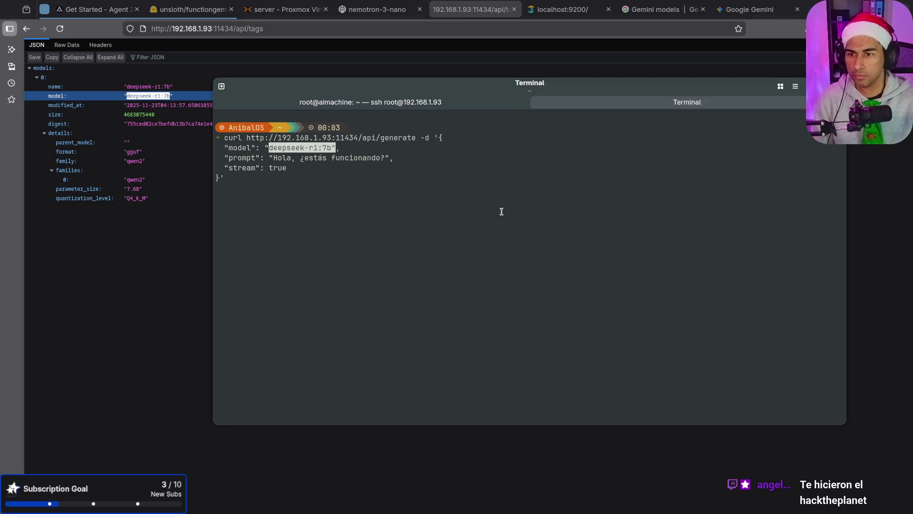
key(Return)
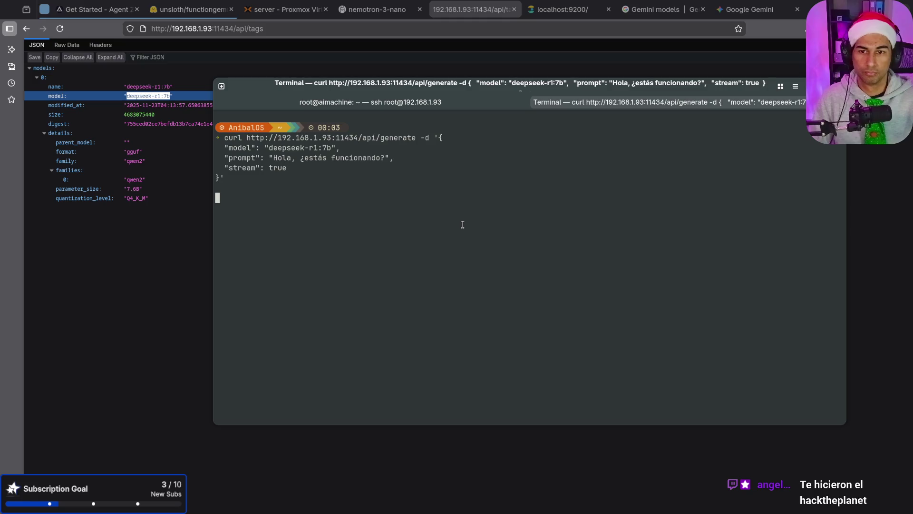
Check the server's load_tensors log lines and the curl tab, then reveal the deepseek-r1:7b details page.
click(446, 100)
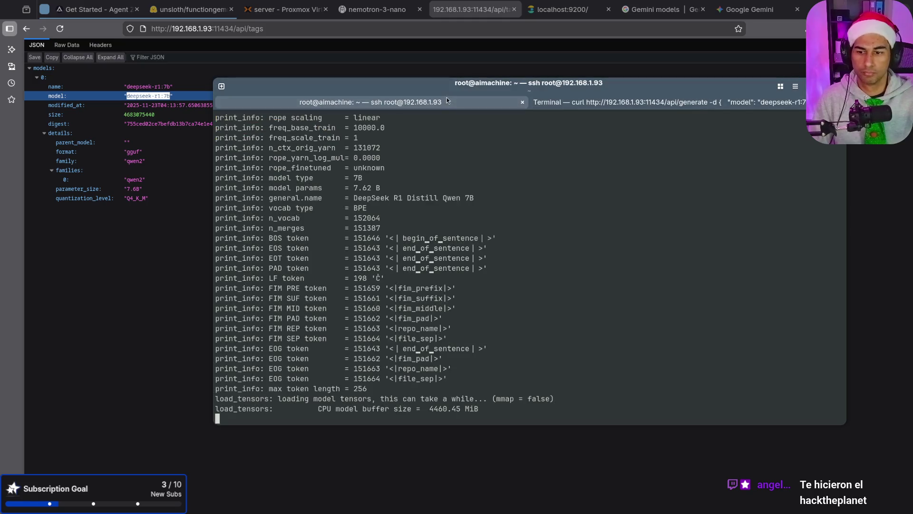
scroll(403, 275, up, 15)
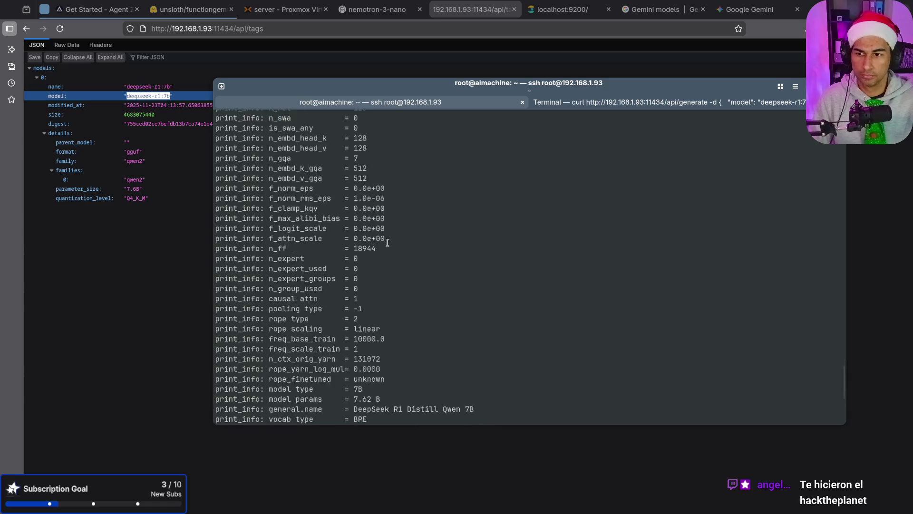
scroll(387, 243, up, 10)
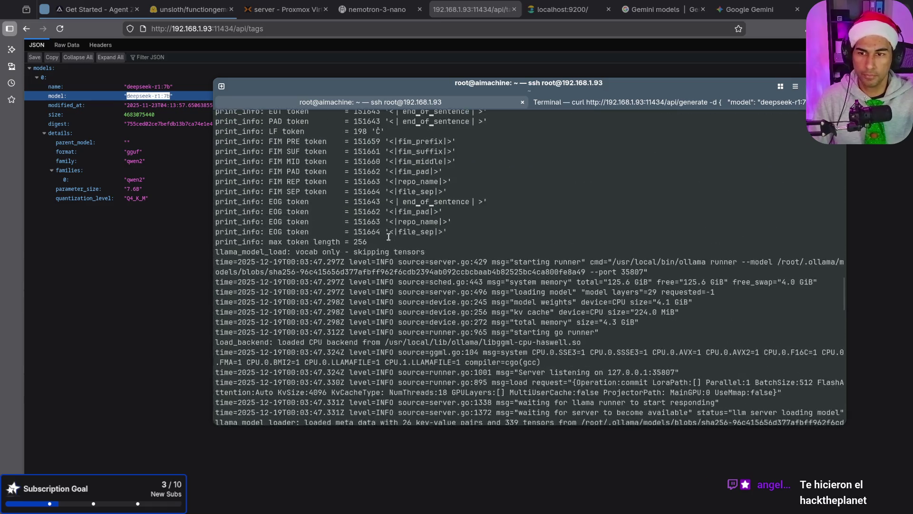
scroll(388, 236, down, 20)
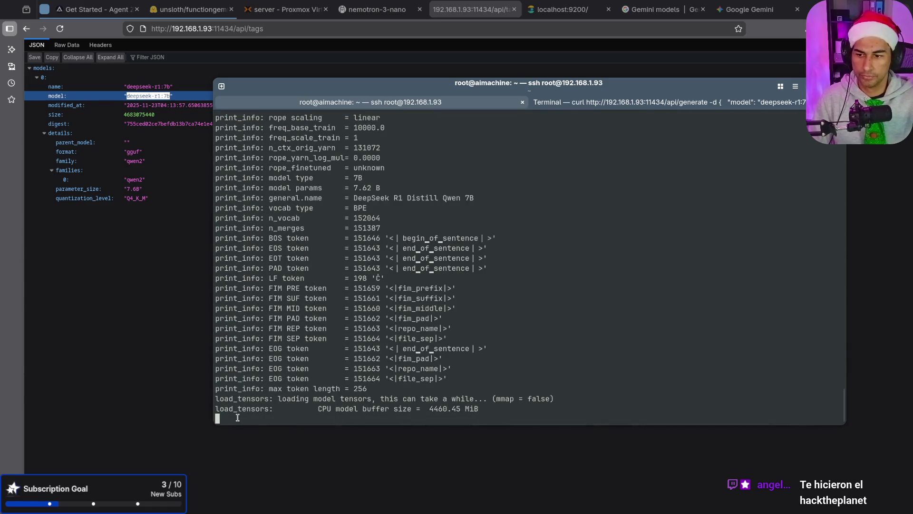
drag(495, 406, 203, 396)
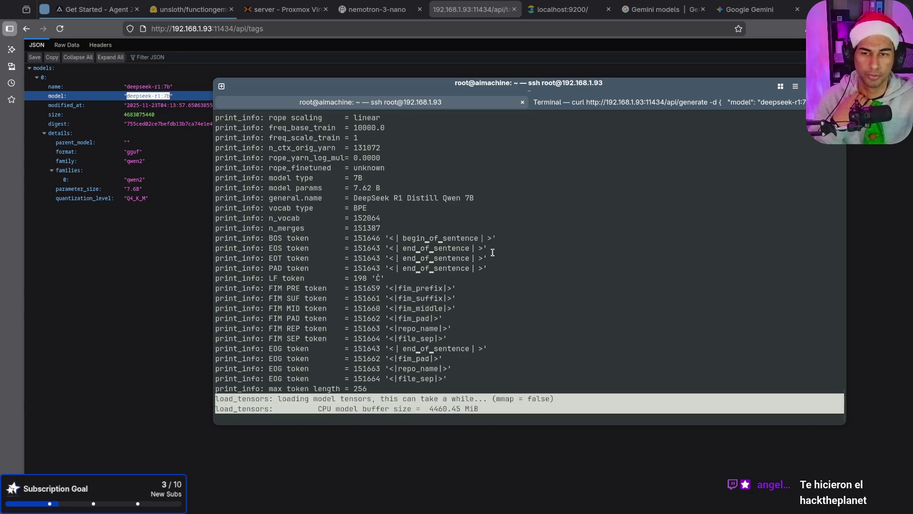
click(663, 103)
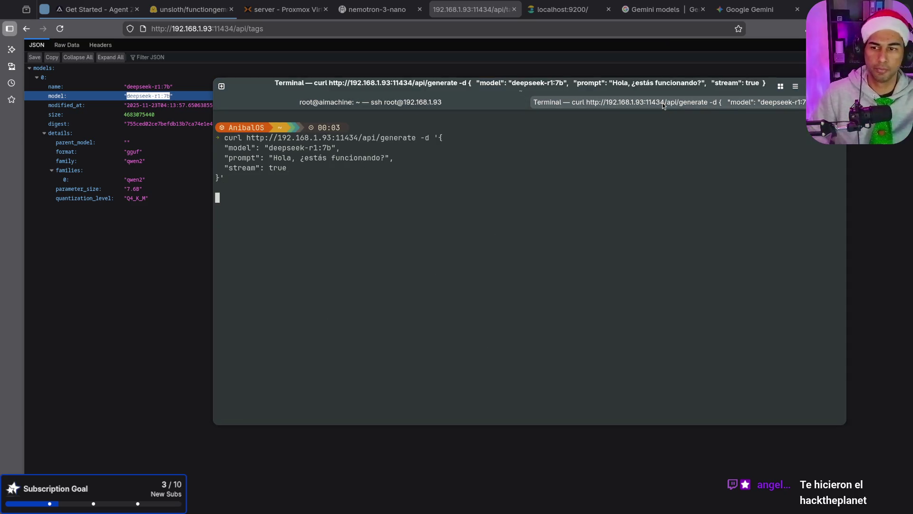
click(172, 299)
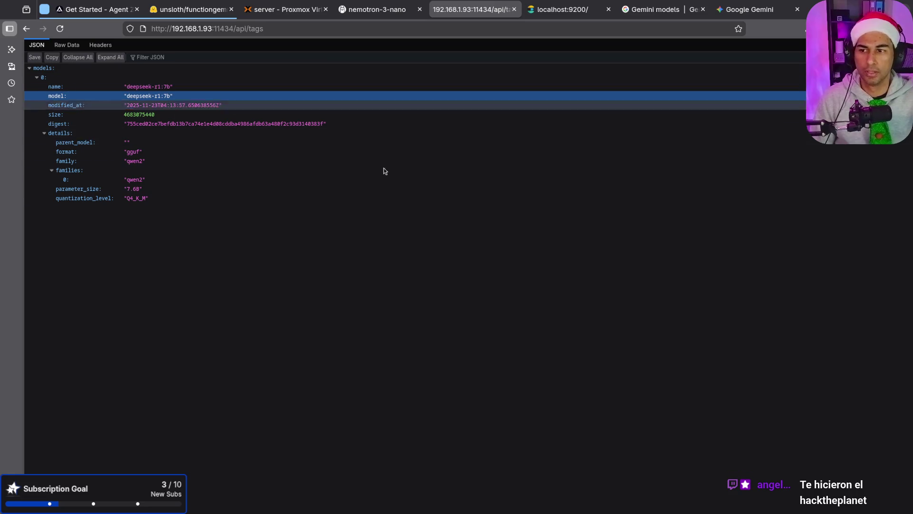
Ask Gemini why only one model appears although several are installed, then return to the terminal.
click(746, 10)
scroll(584, 393, down, 5)
scroll(585, 393, down, 2)
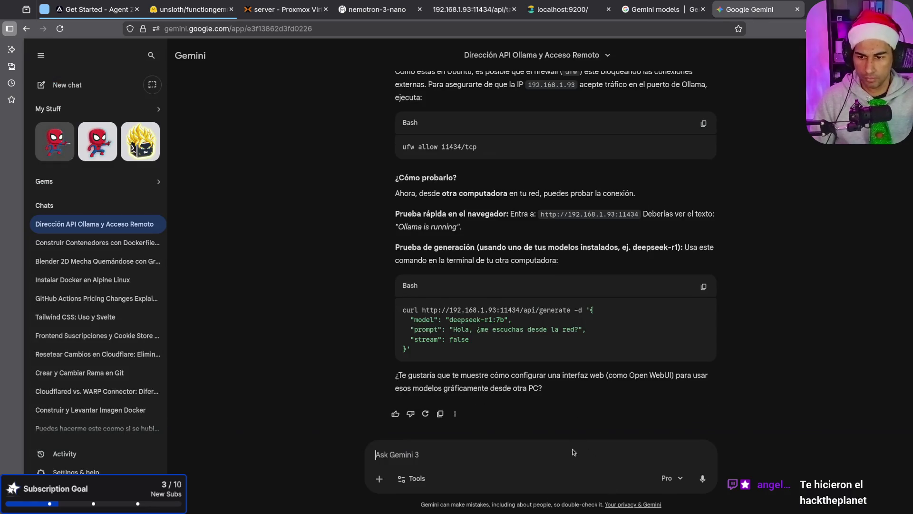
text(Me etsa pasando que solo me )
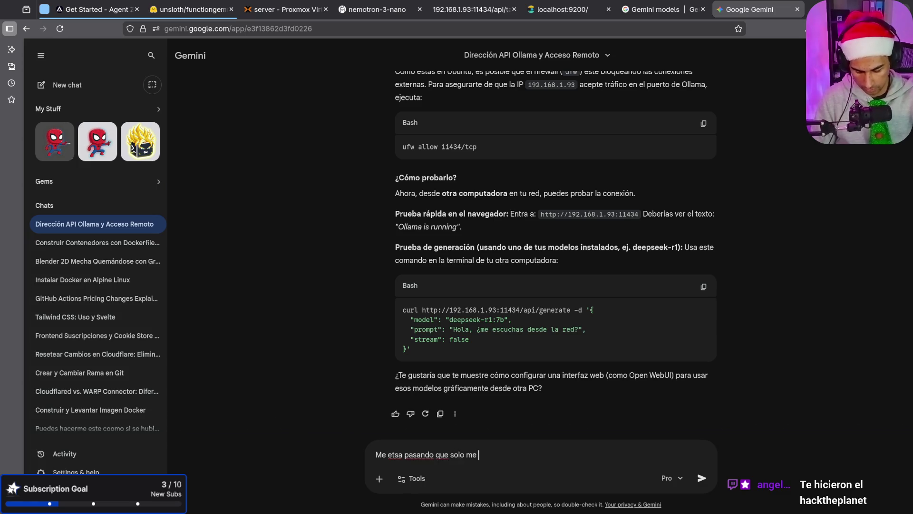
text(muestra un modelo y)
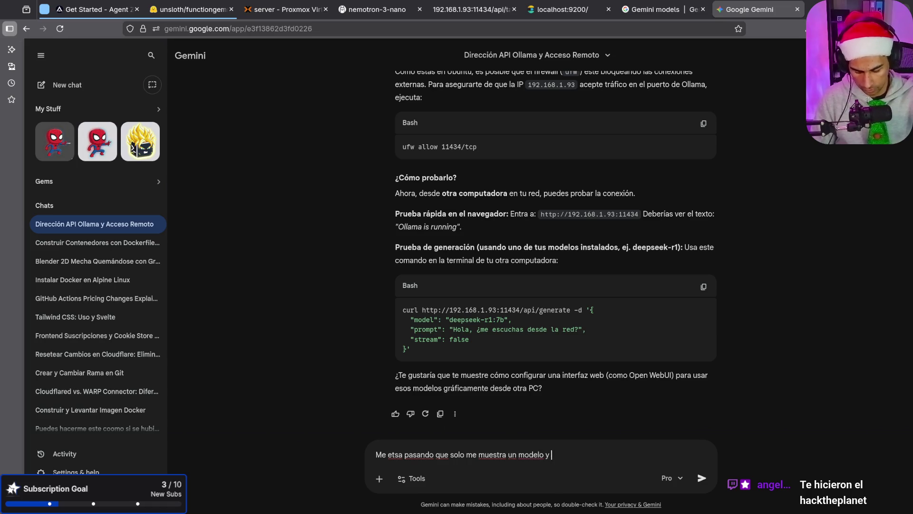
text(talaod va)
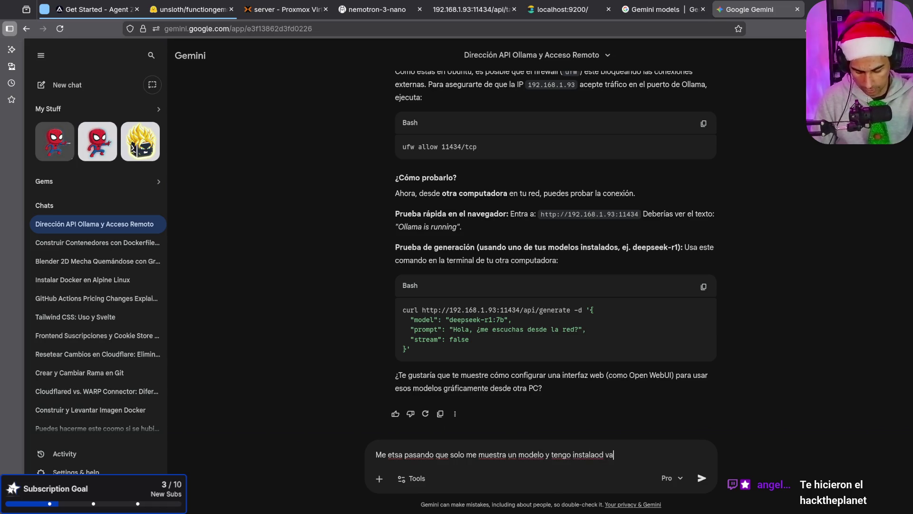
key(Return)
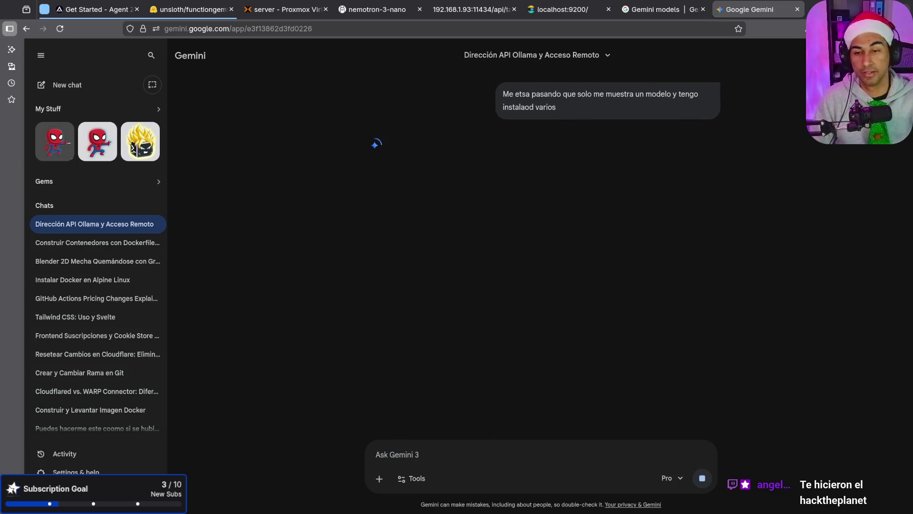
key(alt+Tab)
scroll(563, 305, up, 13)
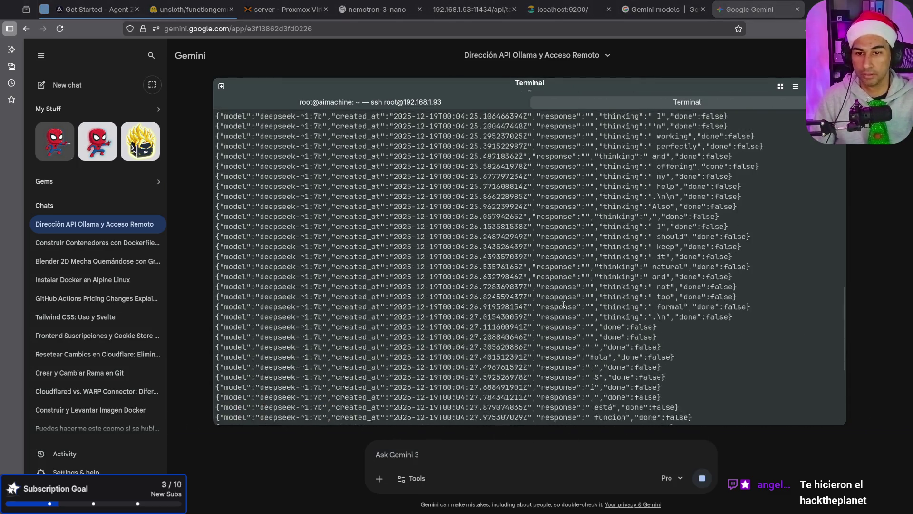
Scroll through deepseek-r1:7b's streamed reply in the terminal and glance at Gemini's progress.
scroll(564, 305, up, 10)
scroll(700, 193, down, 20)
scroll(678, 234, up, 20)
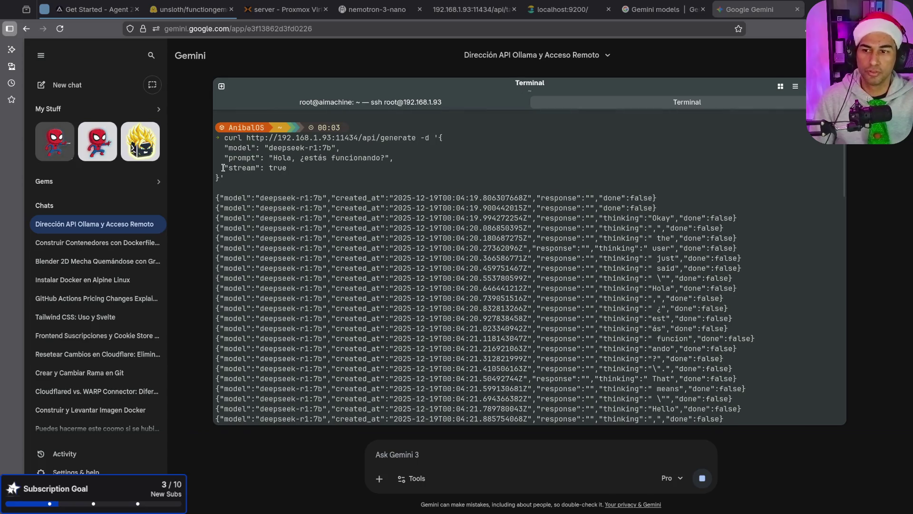
scroll(681, 218, down, 15)
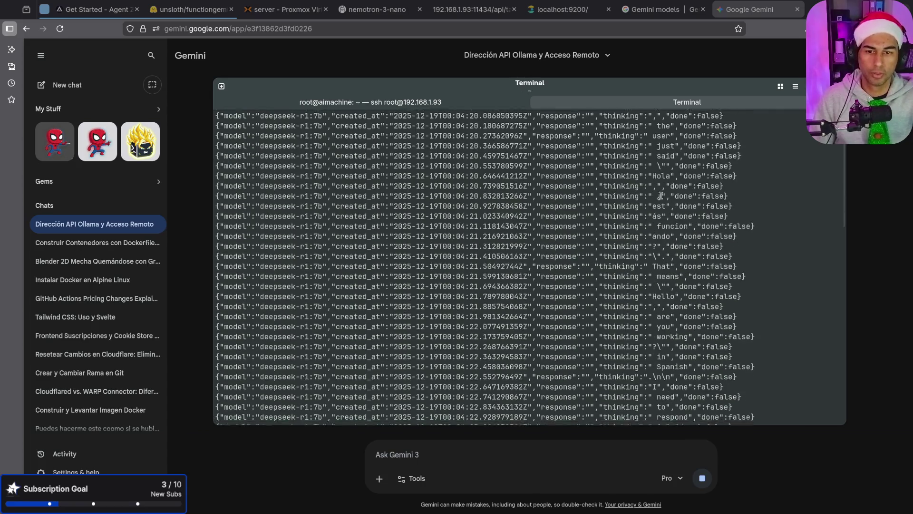
scroll(649, 211, down, 10)
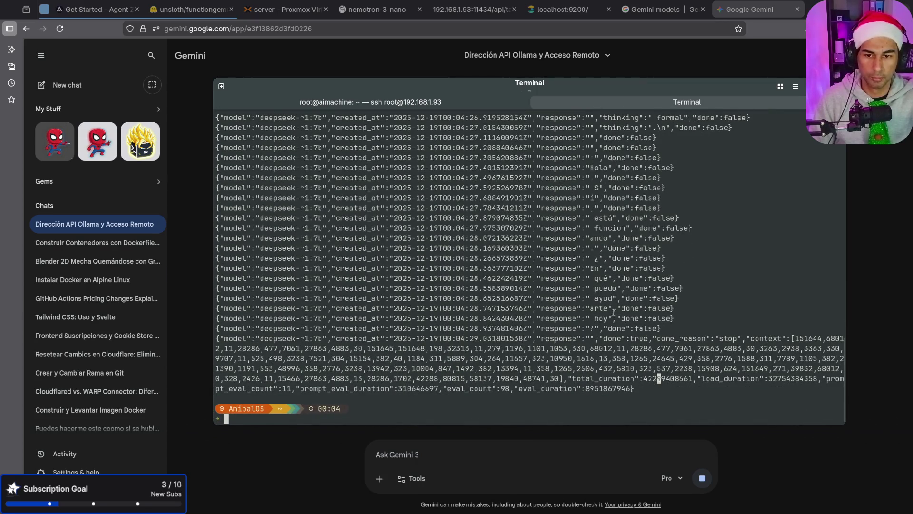
key(alt+Tab)
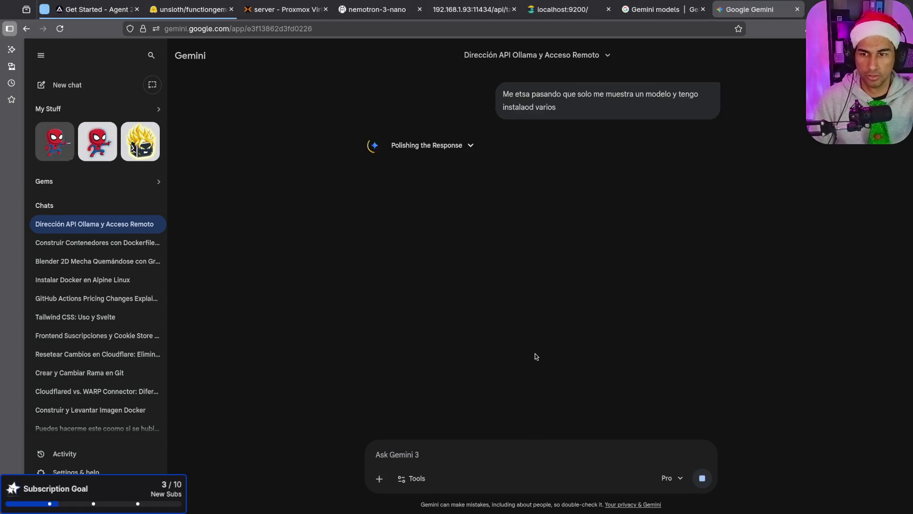
key(alt+Tab)
Rerun the generate request with "stream": false and select the single JSON reply.
text(curl http://192.168.1.93:11434/api/generate -d '{   "model": "deepseek-r1:7b",   "prompt": "Hola, ¿estás funcionando?",   "stream": true }')
key(Up)
key(Up)
key(Right)
key(Right)
key(Right)
key(BackSpace)
key(BackSpace)
key(BackSpace)
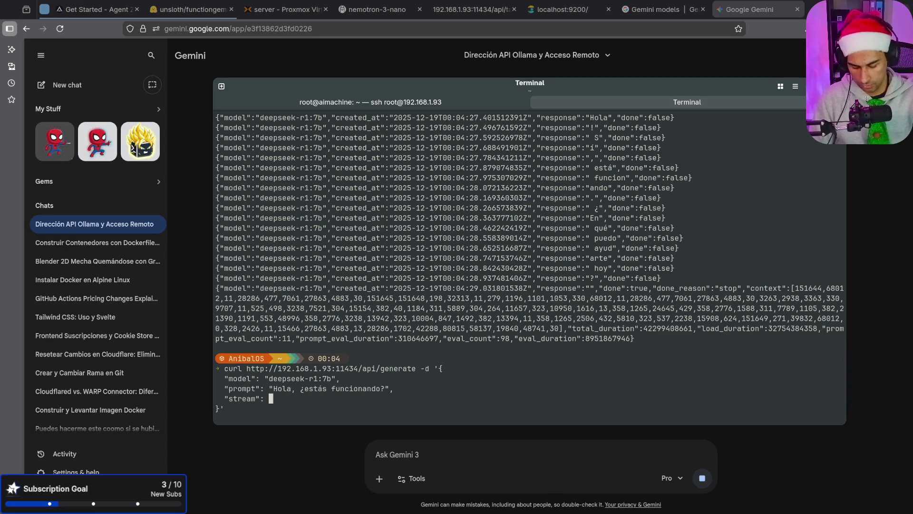
text(false)
key(Return)
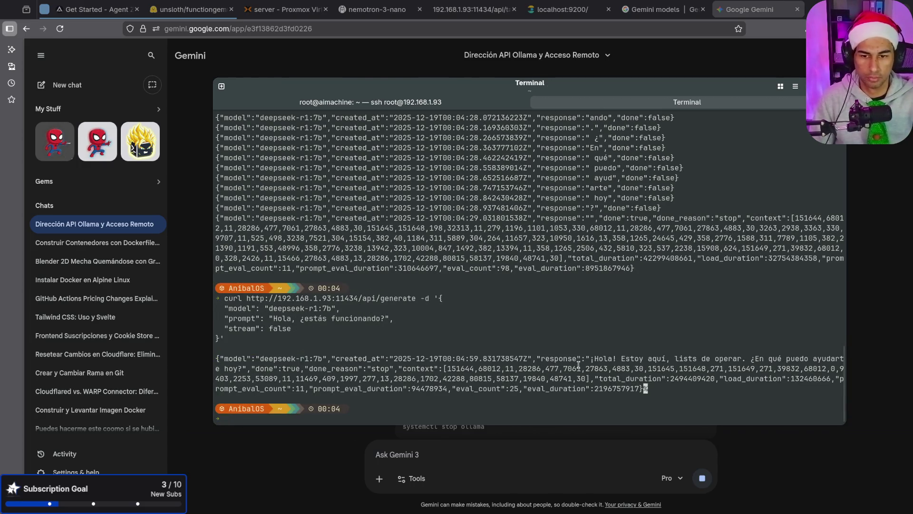
mouse_move(541, 358)
mouse_down()
mouse_move(726, 369)
mouse_move(733, 359)
mouse_move(839, 355)
mouse_up()
key(alt+Tab)
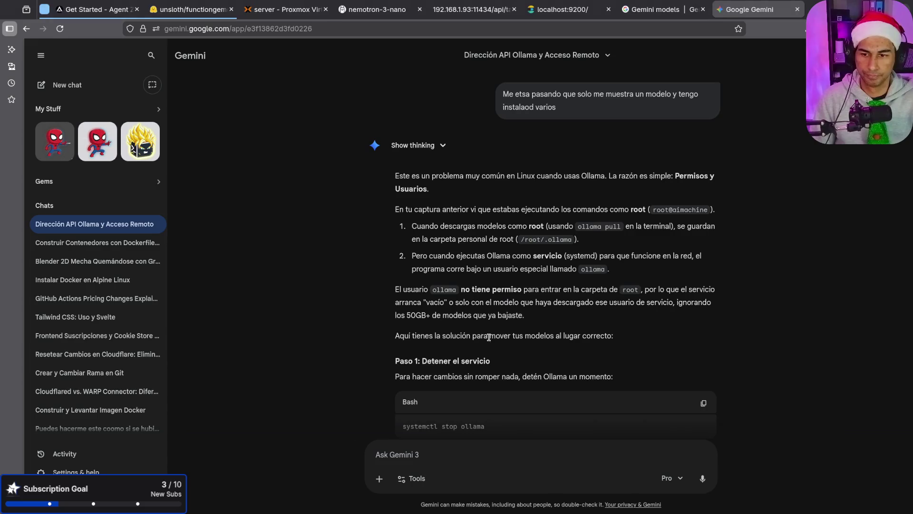
Interrupt the server log in the ssh tab and run 'systemctl stop ollama'.
scroll(569, 332, down, 5)
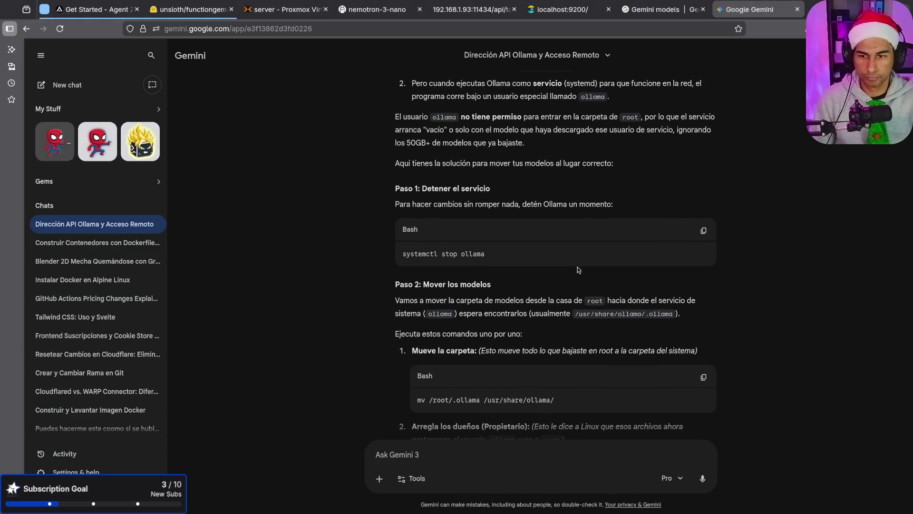
scroll(577, 267, up, 6)
scroll(570, 256, down, 2)
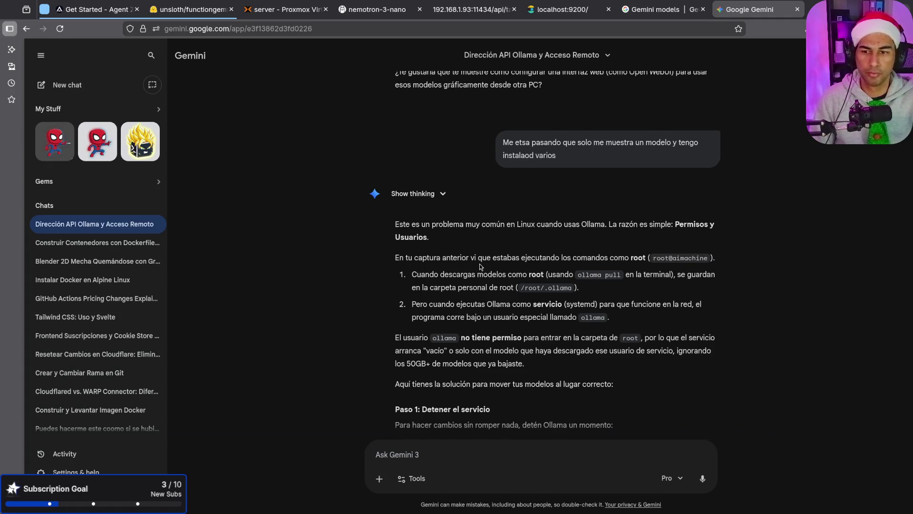
scroll(480, 267, down, 1)
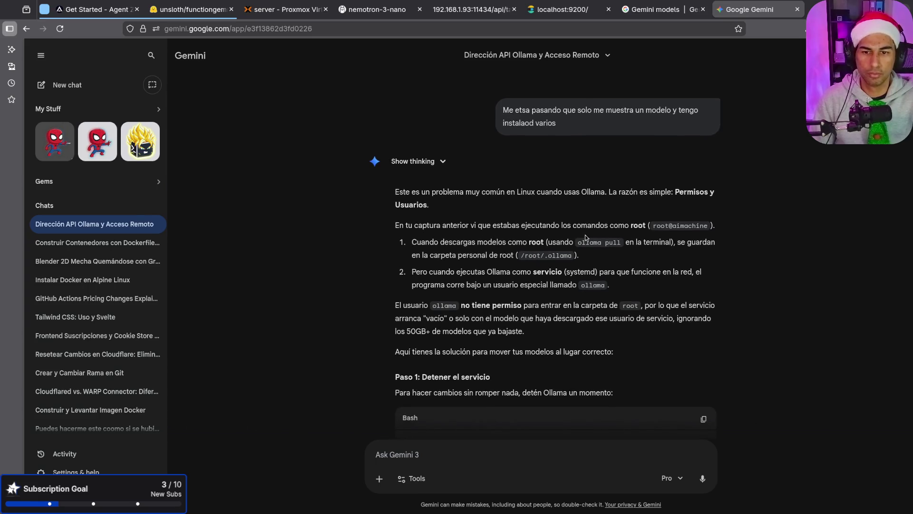
scroll(580, 266, down, 5)
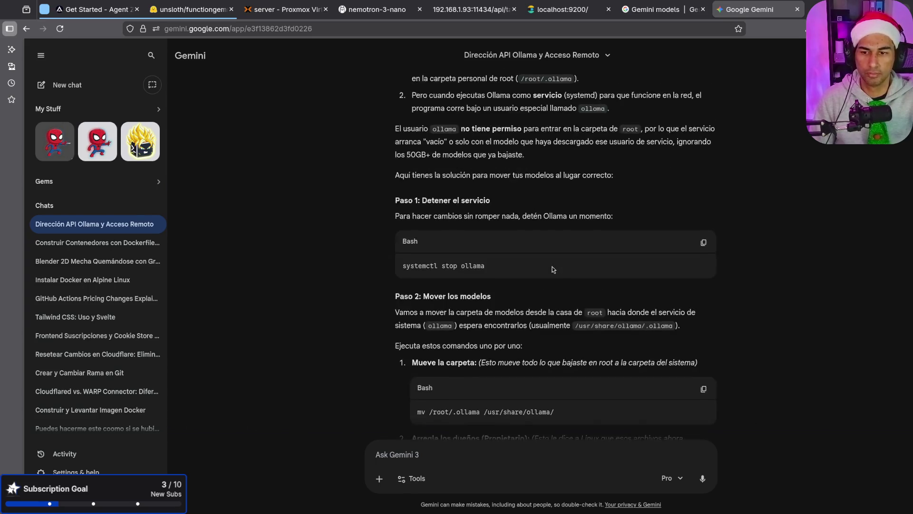
click(703, 183)
key(F12)
key(ctrl+shift+v)
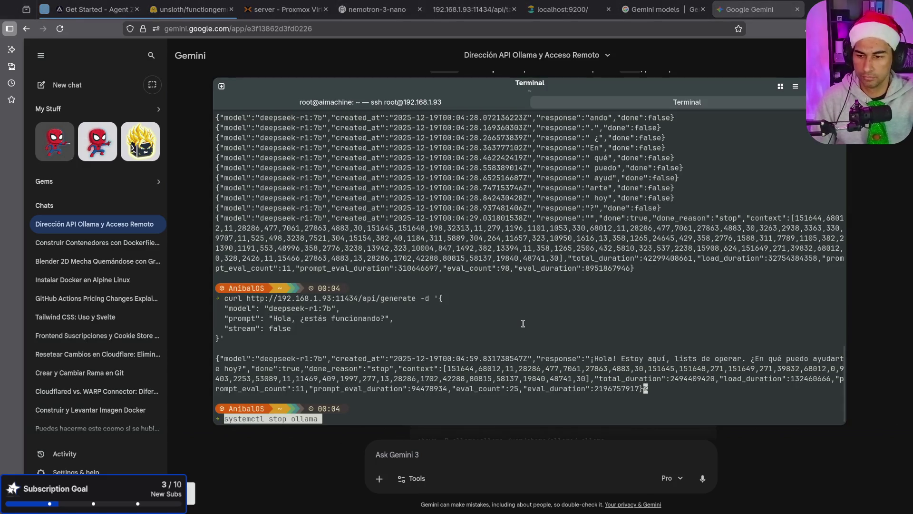
click(413, 104)
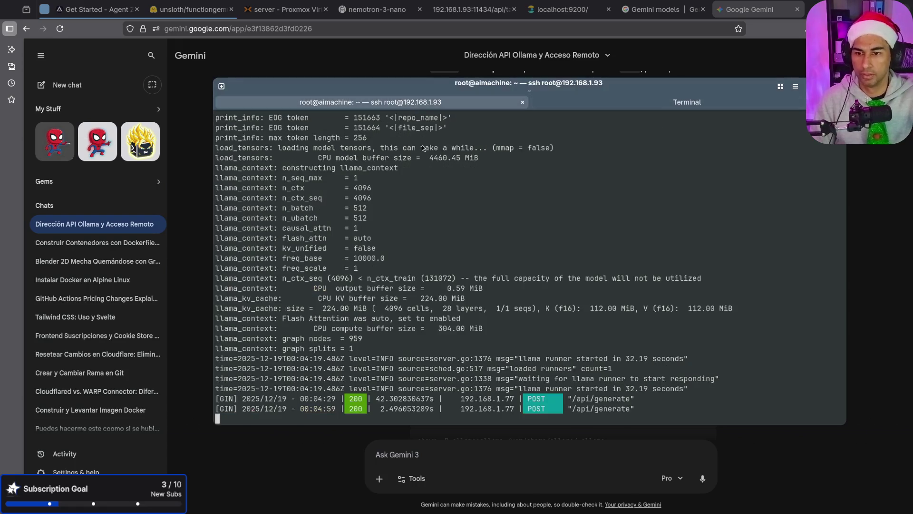
key(ctrl+c)
key(ctrl+c)
key(ctrl+shift+v)
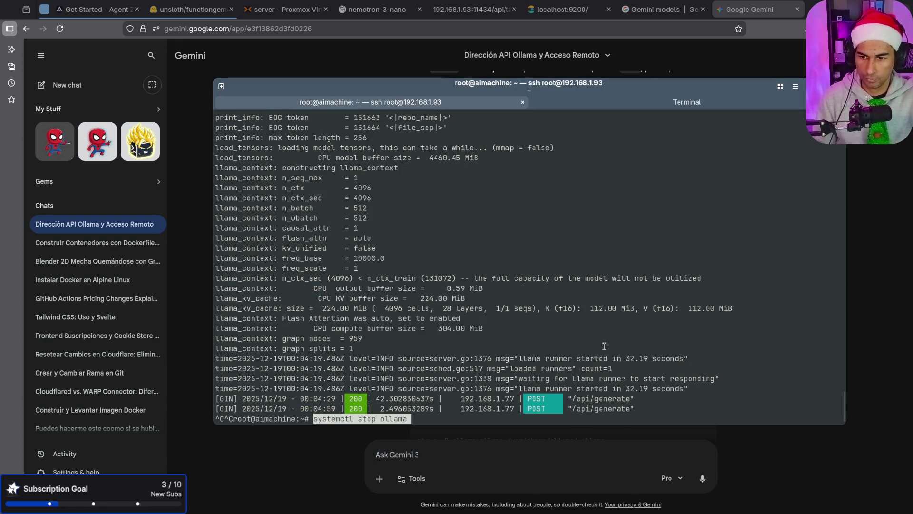
key(Return)
Run Gemini's mv command to move root's .ollama folder into /usr/share/ollama.
key(alt+Tab)
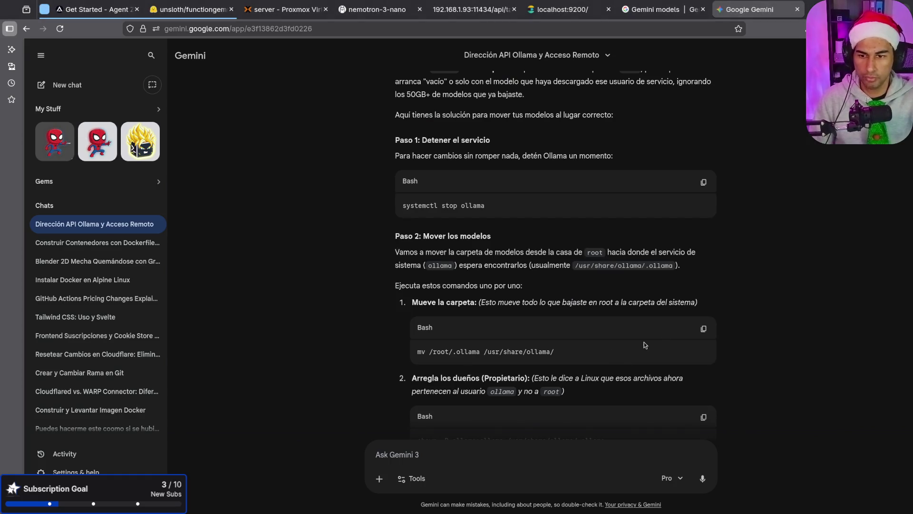
click(703, 328)
key(alt+Tab)
key(ctrl+shift+v)
key(Return)
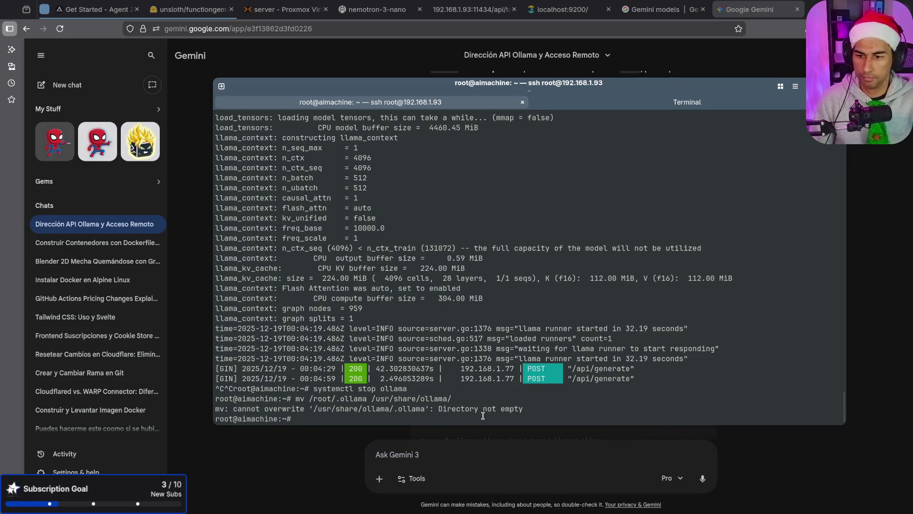
Copy the 'Directory not empty' error lines into Gemini's message box.
drag(482, 417, 215, 387)
key(ctrl+shift+c)
click(476, 455)
key(ctrl+v)
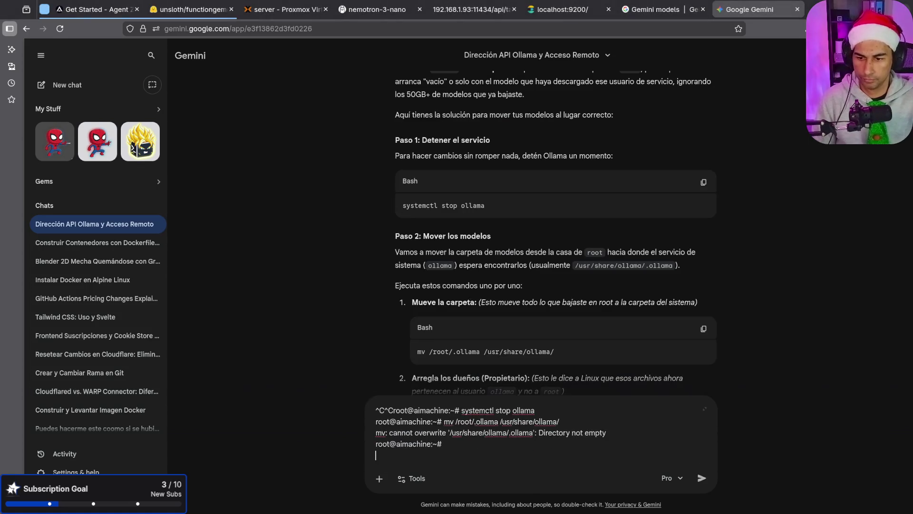
Send the 'Directory not empty' error to Gemini, then start a new tab typing 'runners self hosted'.
key(Return)
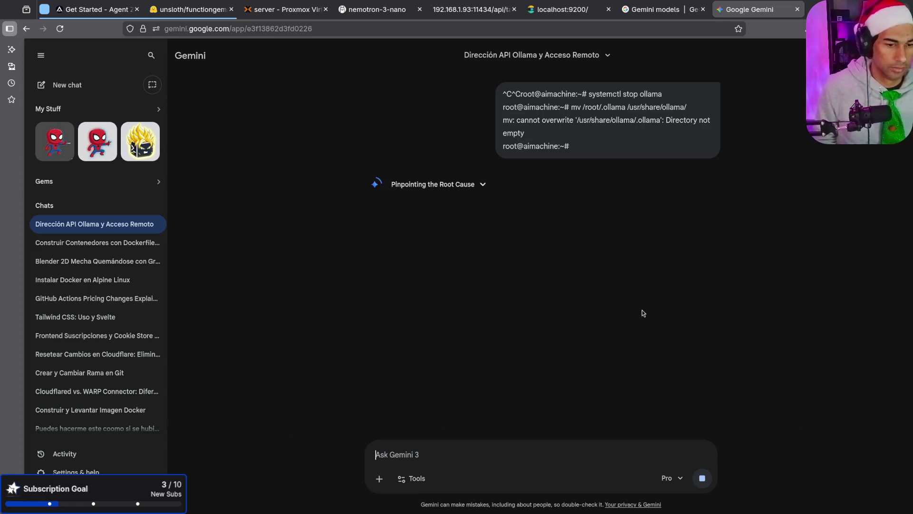
click(680, 445)
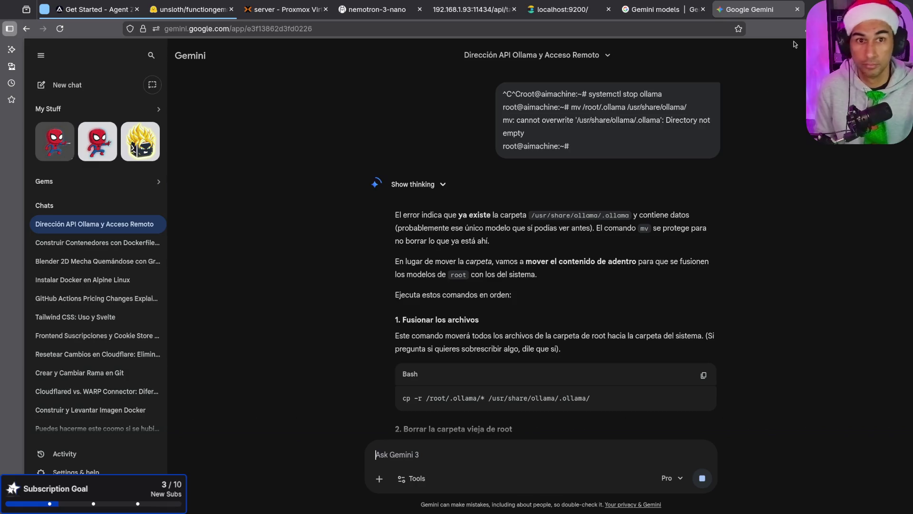
key(ctrl+t)
text(run)
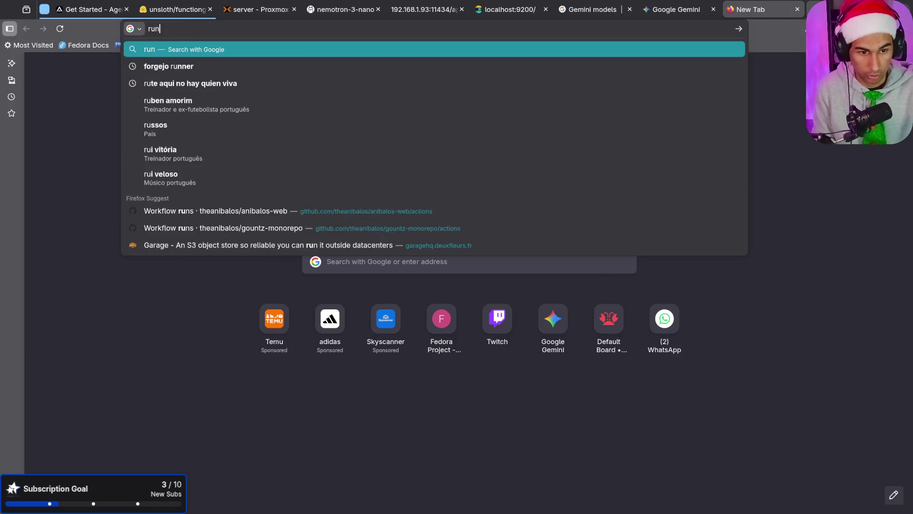
text(ners s)
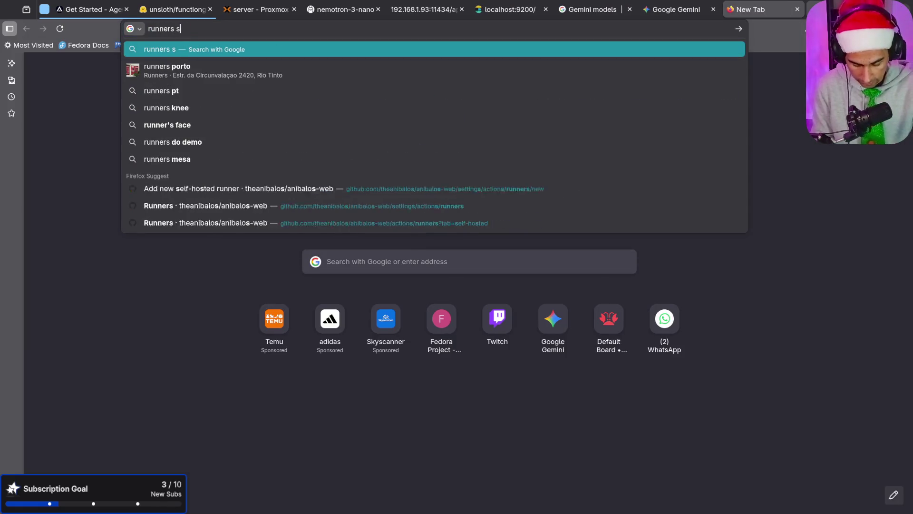
text(elf hosted)
Search 'runners self hosted pay' and check The Stack article on runner charges.
key(Return)
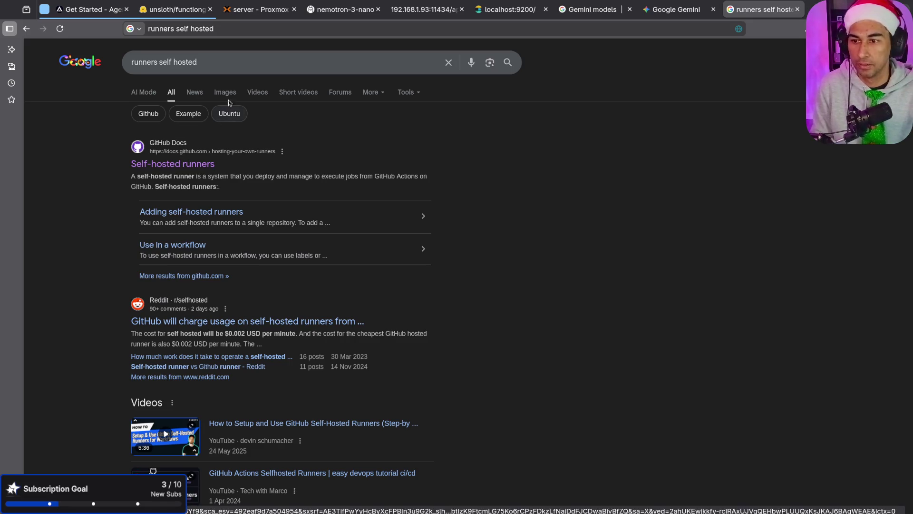
click(253, 57)
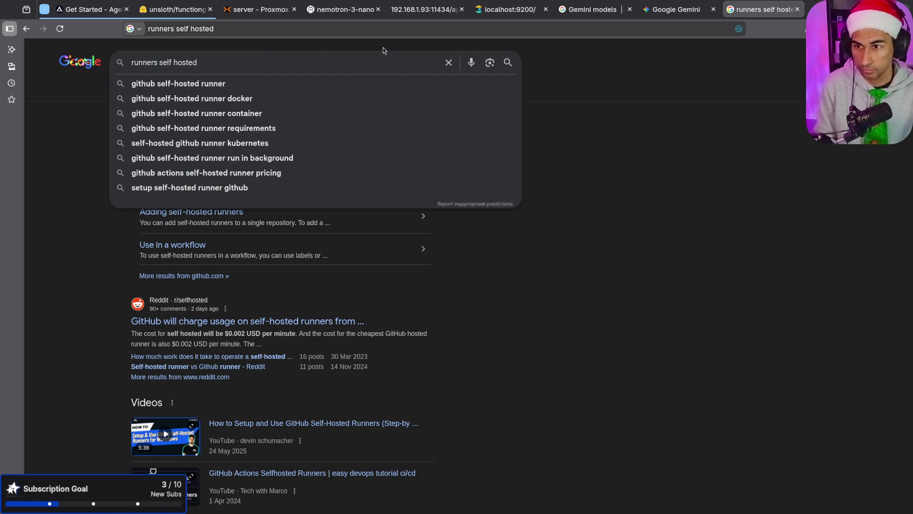
text( pay)
key(Return)
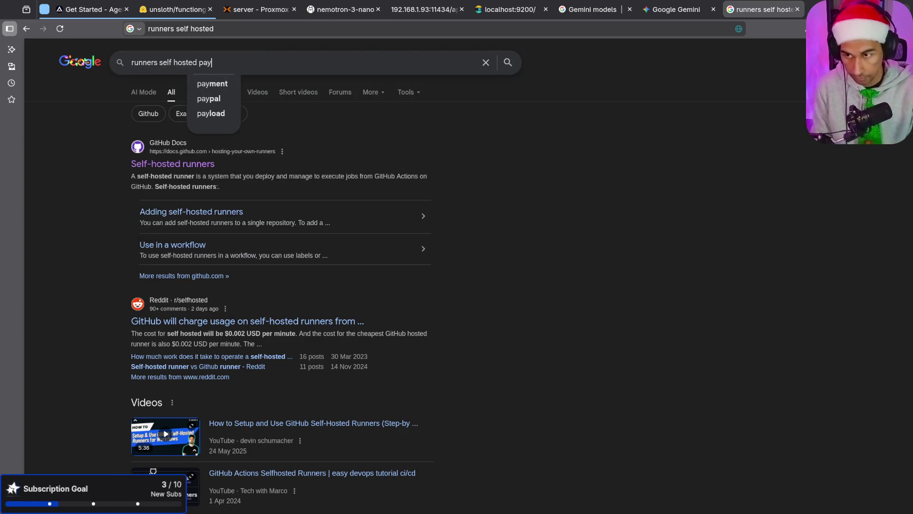
click(267, 203)
key(alt+Left)
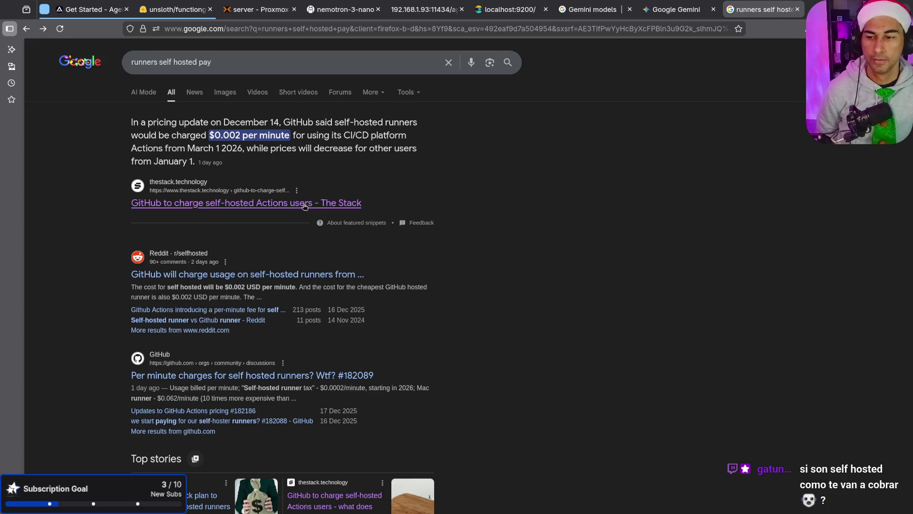
scroll(303, 203, down, 10)
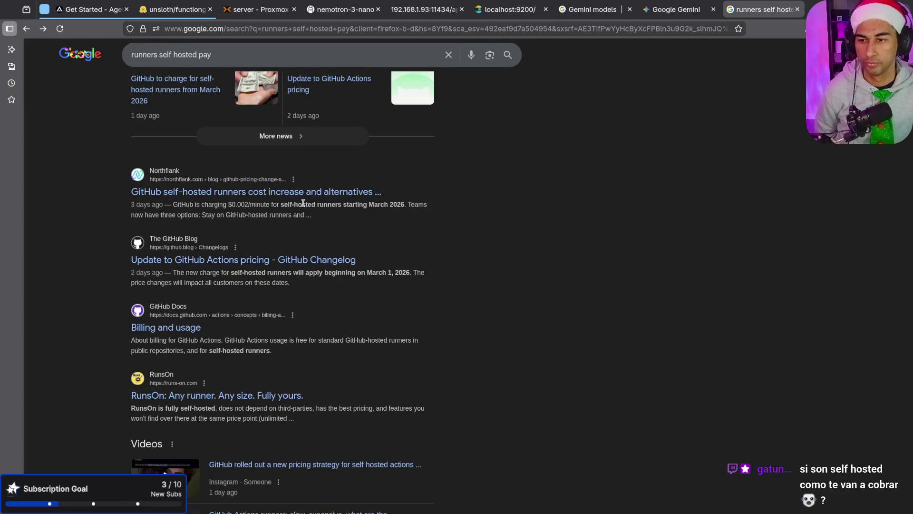
Search Google for 'codeberg' from the address bar.
click(404, 29)
text(codeberg)
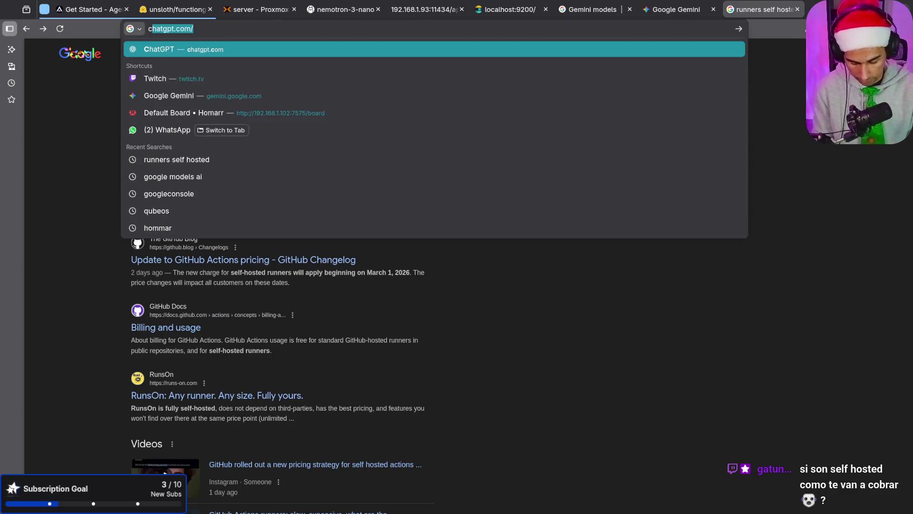
key(Return)
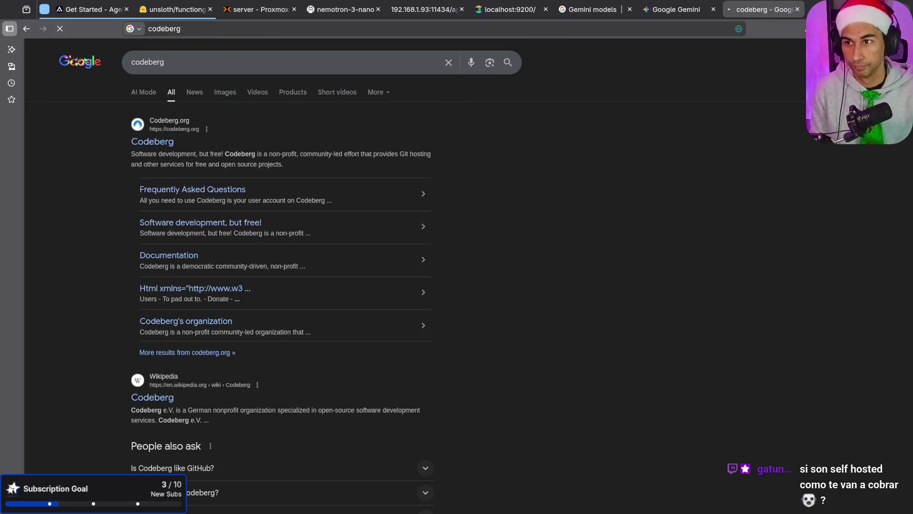
Open codeberg.org from the results, scroll its homepage, then close its tab.
click(152, 145)
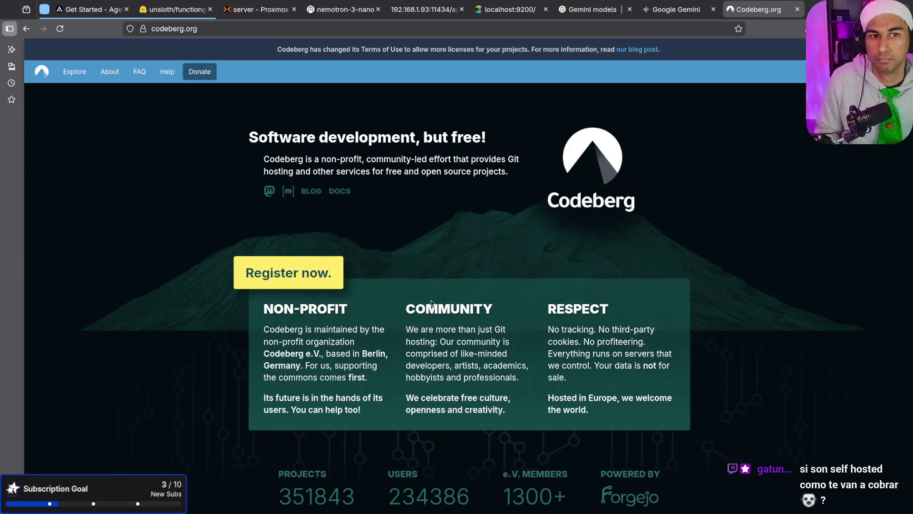
scroll(478, 315, down, 10)
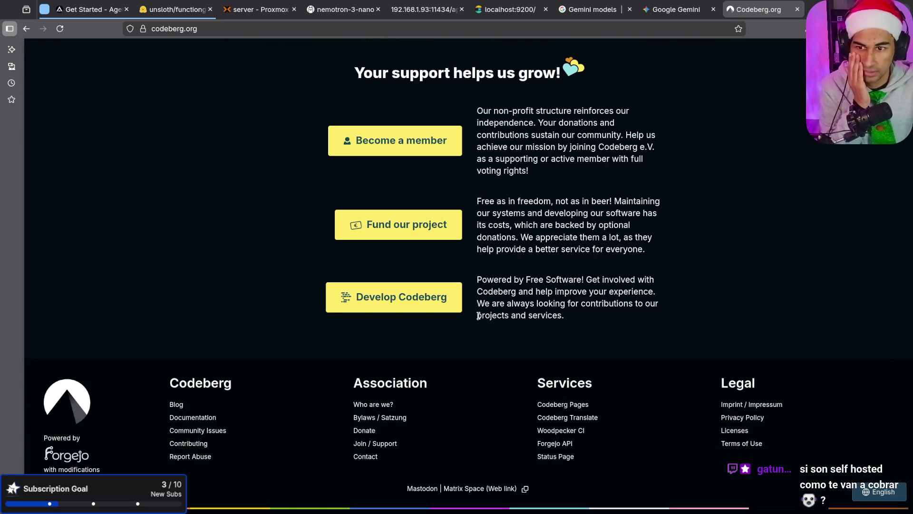
scroll(478, 316, up, 10)
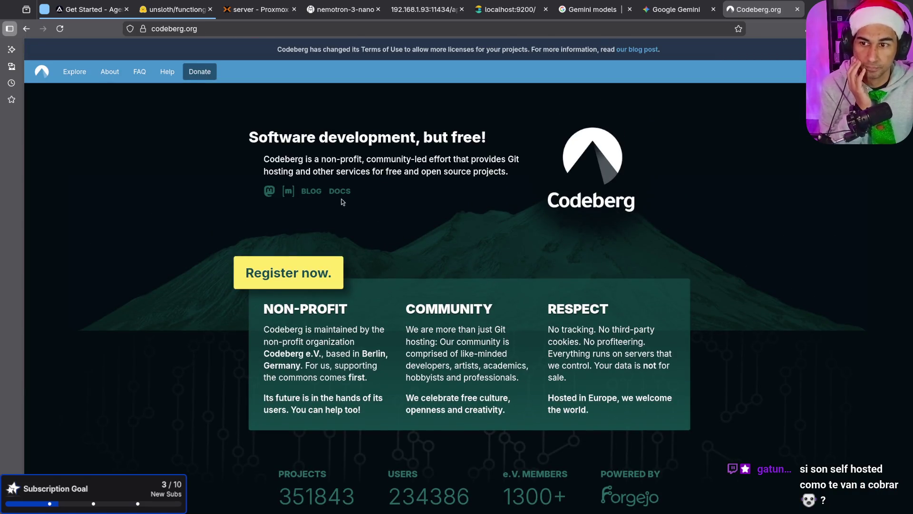
middle_click(757, 16)
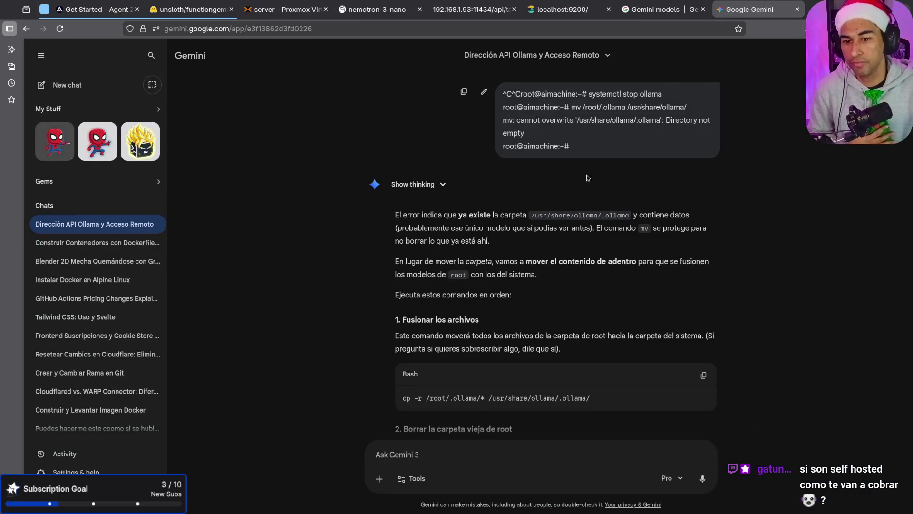
Run Gemini's cp -r command merging root's models into ollama's folder on the server.
scroll(555, 342, down, 2)
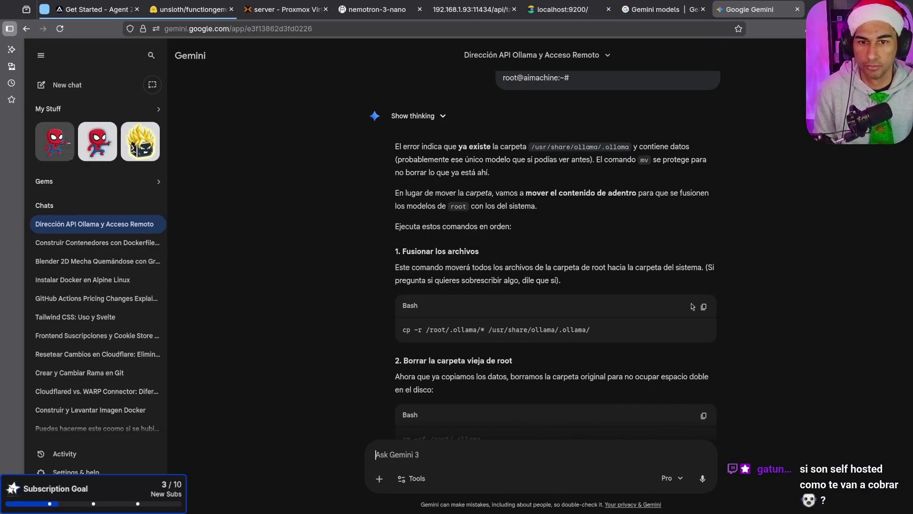
scroll(658, 367, down, 3)
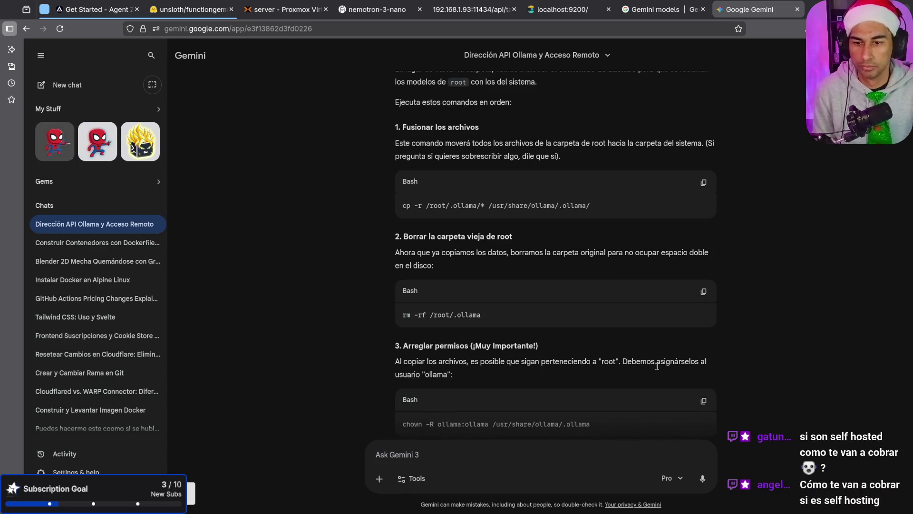
key(alt+Tab)
key(ctrl+shift+v)
key(Return)
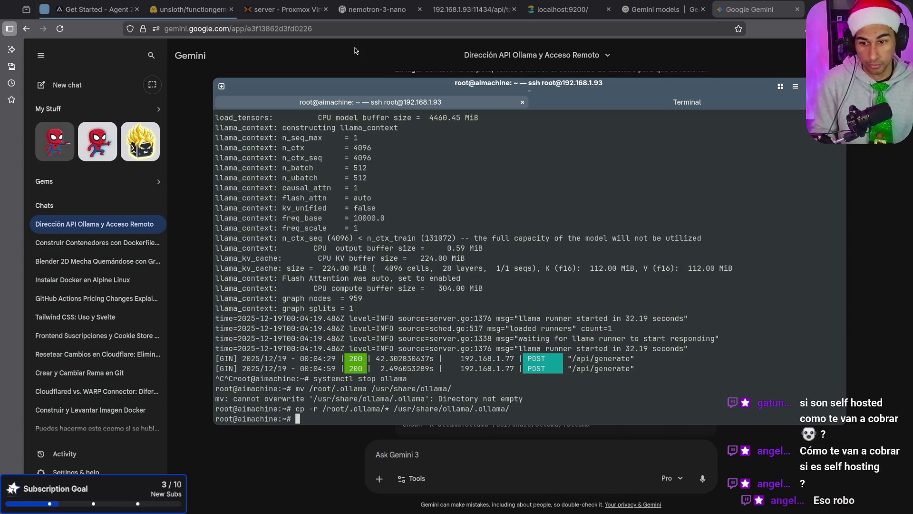
Delete root's old .ollama folder with Gemini's rm command.
click(355, 50)
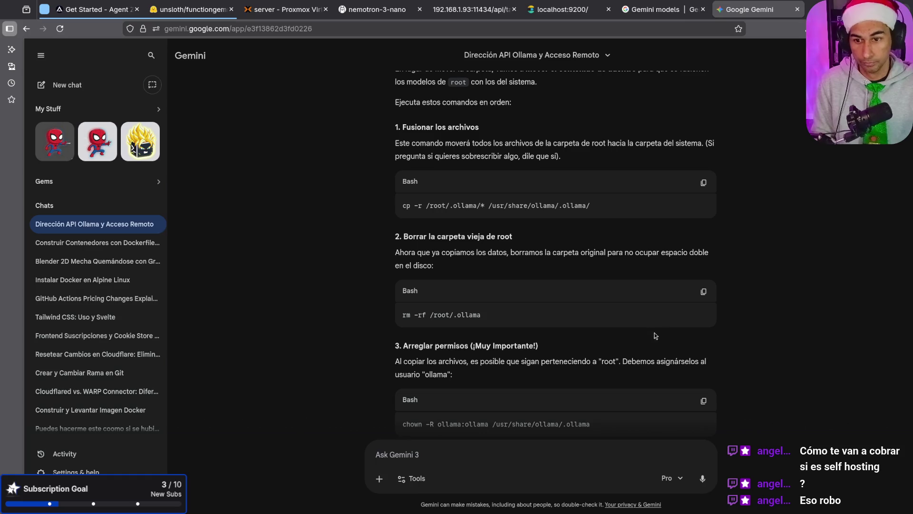
key(alt+Tab)
key(alt+Tab)
click(702, 296)
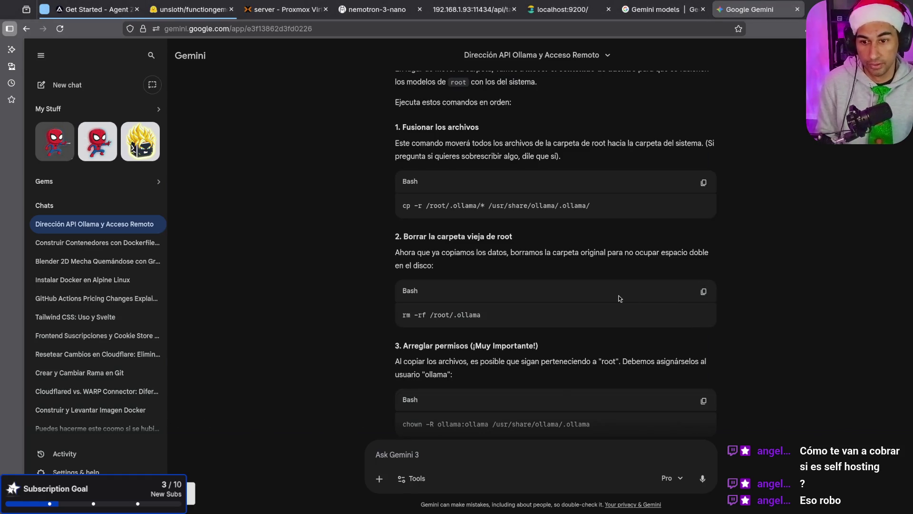
key(alt+Tab)
key(ctrl+shift+v)
key(Return)
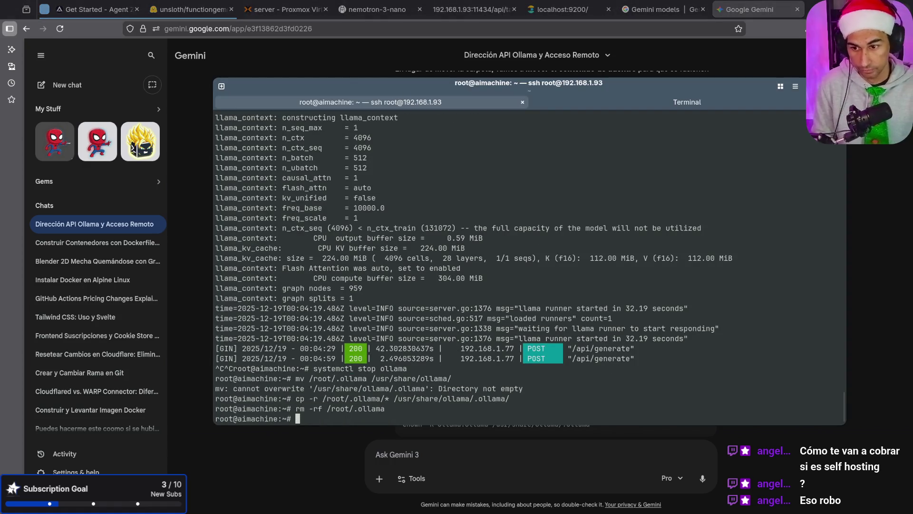
Give the ollama user ownership of the models with the chown command.
key(alt+Tab)
scroll(630, 298, down, 4)
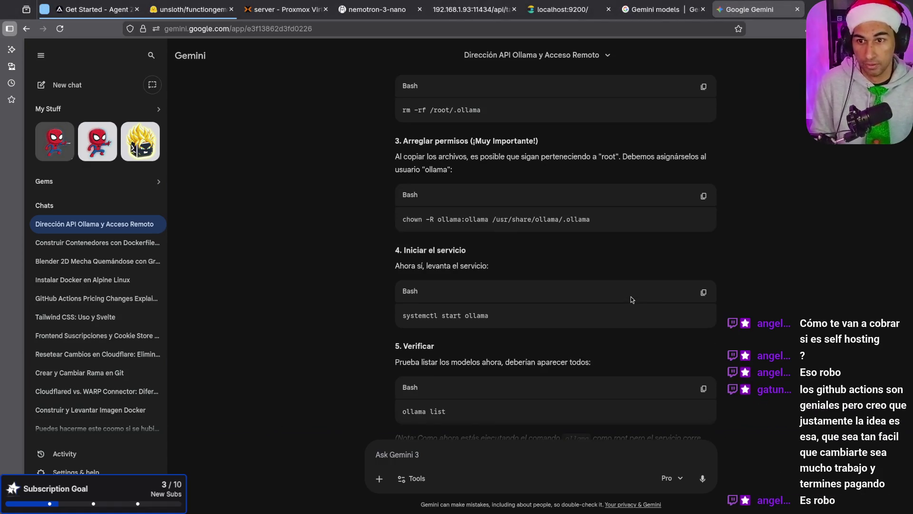
scroll(631, 298, up, 2)
click(703, 312)
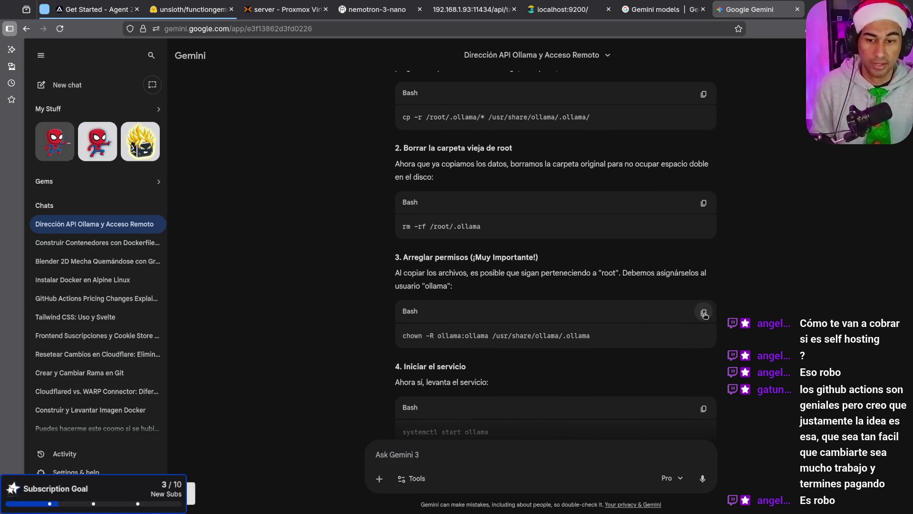
key(alt+Tab)
key(ctrl+shift+v)
key(Return)
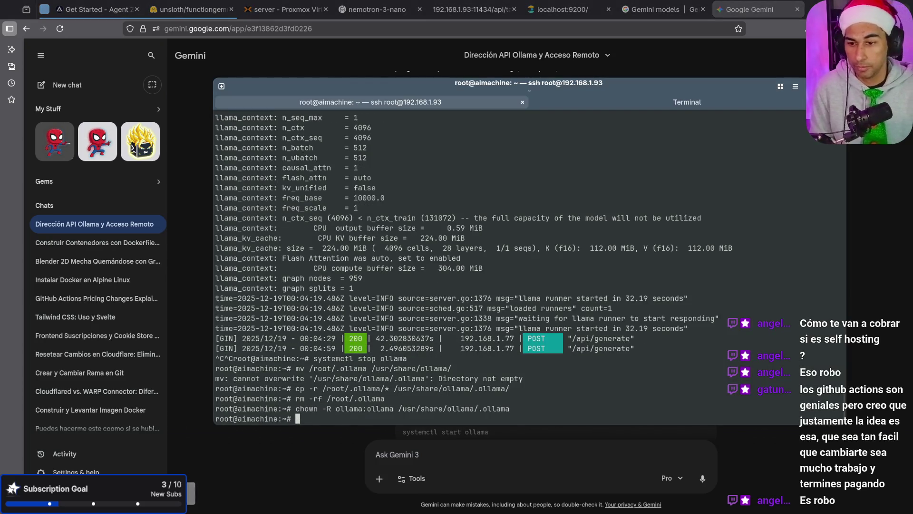
Start the Ollama service again with systemctl start ollama.
key(alt+Tab)
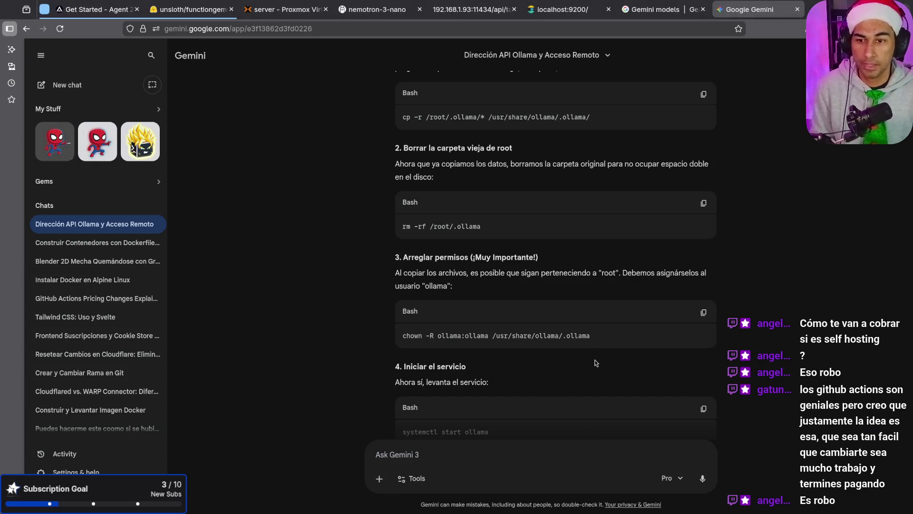
scroll(595, 363, down, 1)
click(703, 348)
key(alt+Tab)
key(ctrl+shift+v)
key(Return)
Run 'ollama list' to confirm all six models now appear.
key(alt+Tab)
scroll(655, 340, down, 3)
click(699, 303)
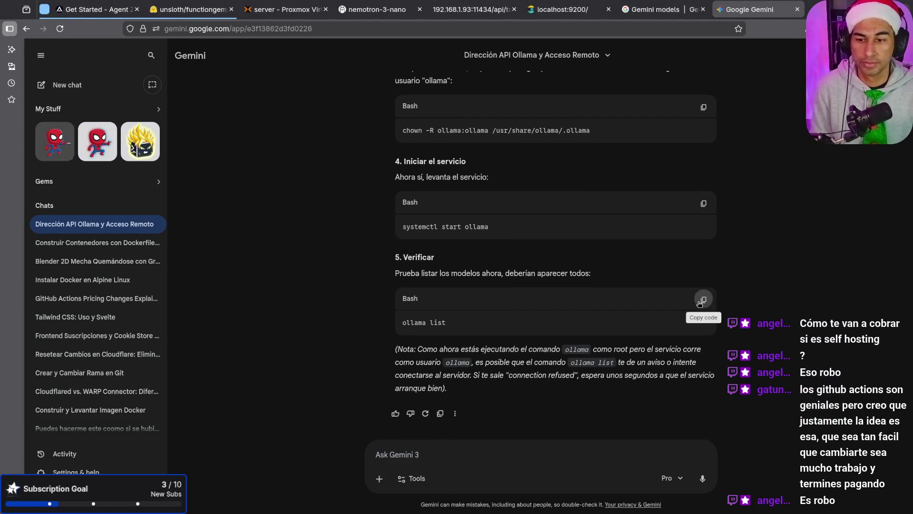
key(alt+Tab)
key(ctrl+shift+v)
key(Return)
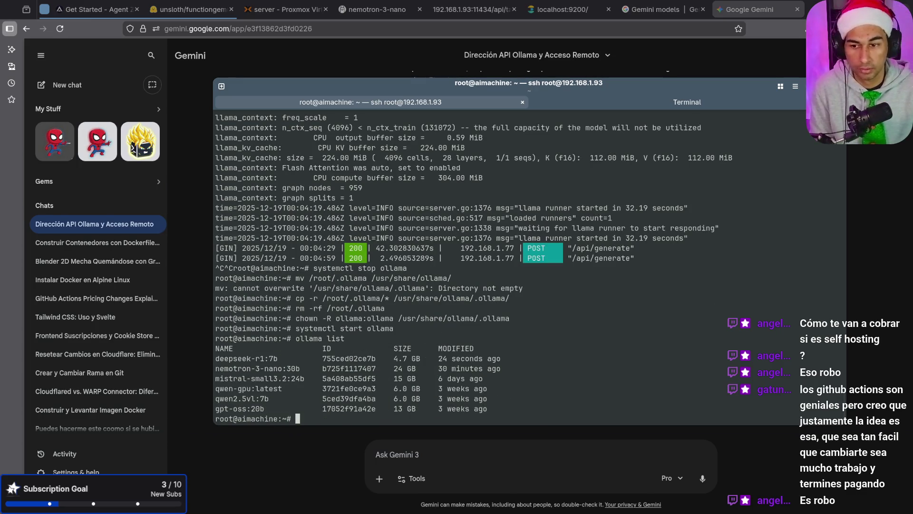
key(alt+Tab)
scroll(640, 320, up, 10)
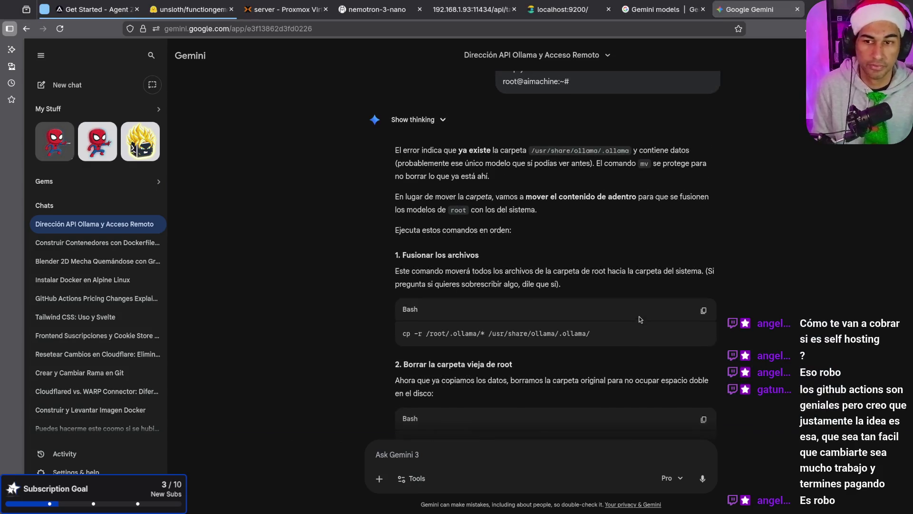
Reload the Ollama api/tags page in Firefox to refresh the model list.
scroll(640, 319, down, 10)
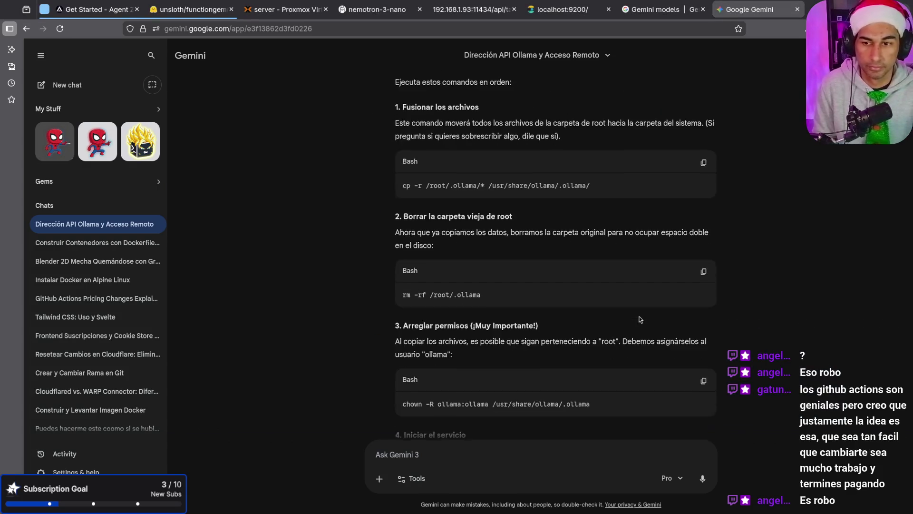
key(alt+Tab)
key(alt+Tab)
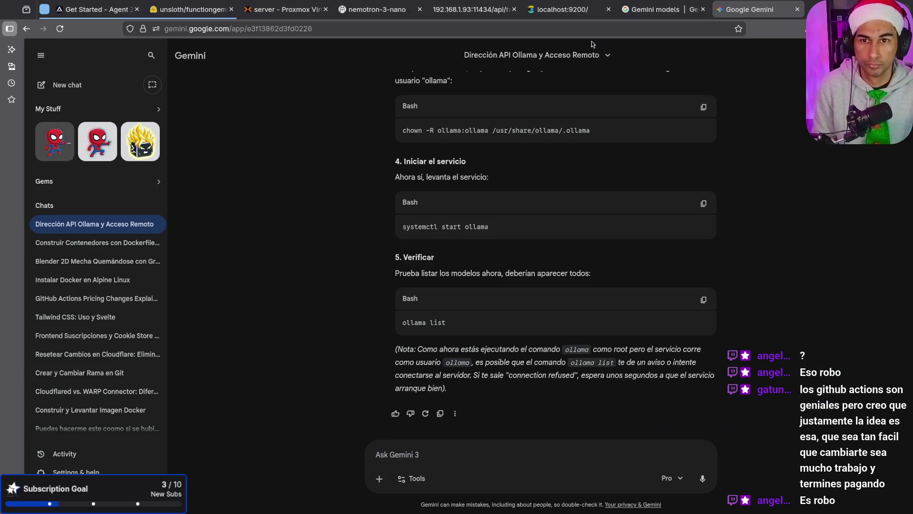
click(446, 14)
click(446, 29)
key(Return)
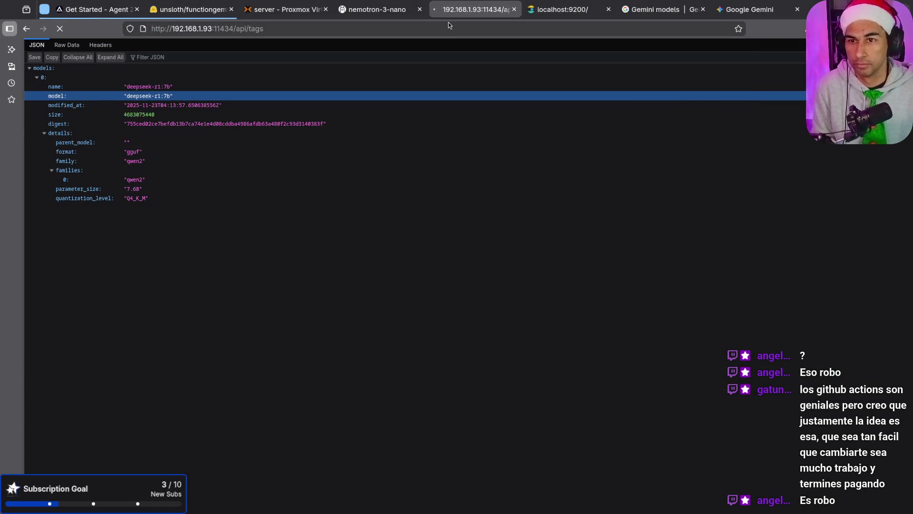
Copy the 'systemctl stop ollama' line from the server terminal, clear the prompt, and hide the terminal.
key(alt+Tab)
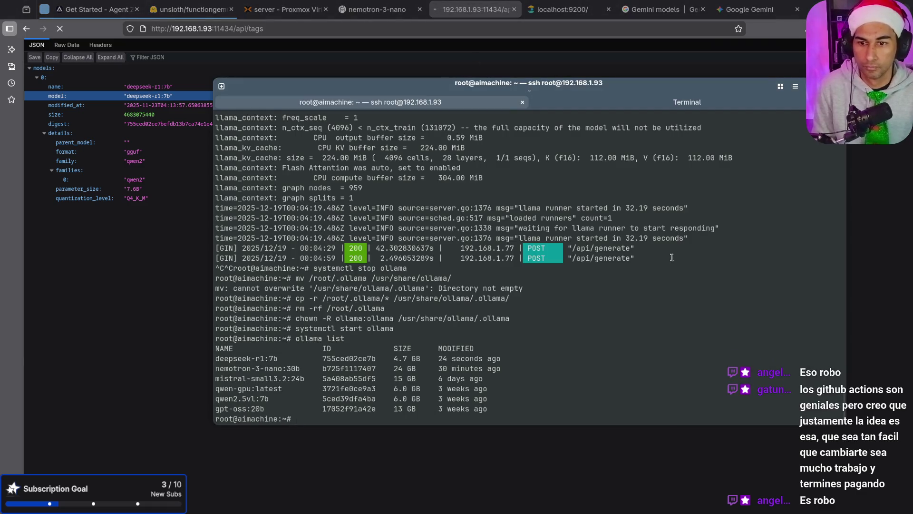
scroll(357, 225, up, 15)
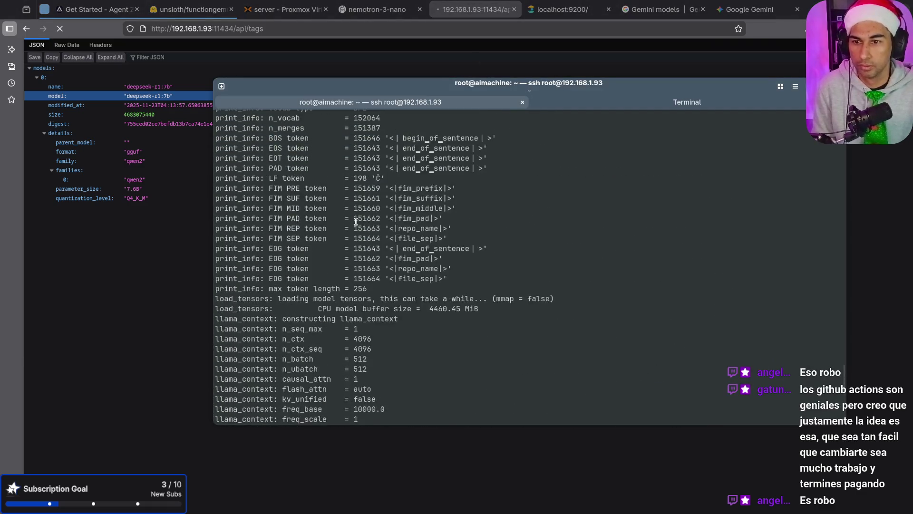
scroll(357, 224, up, 10)
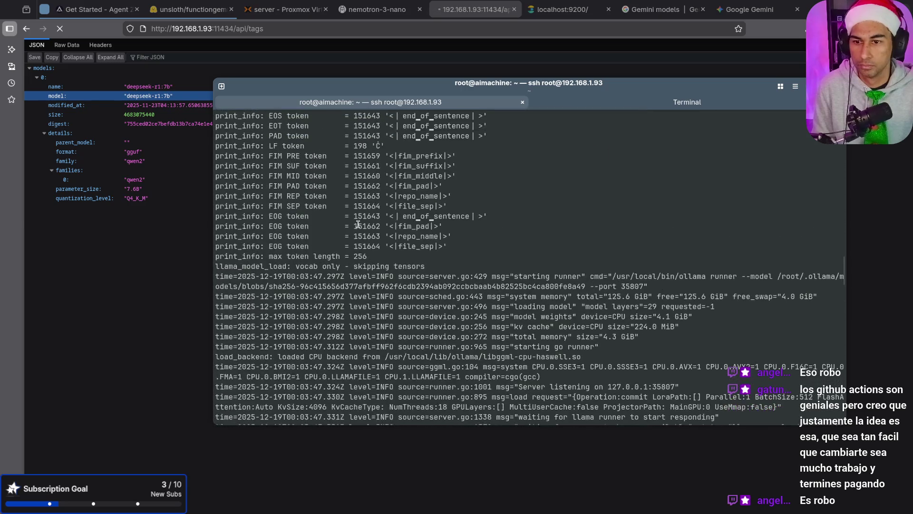
scroll(357, 225, up, 10)
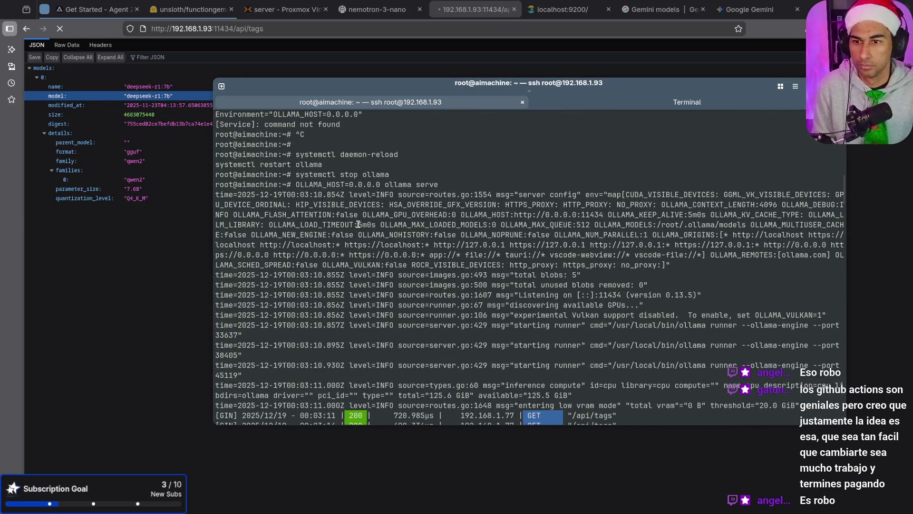
scroll(358, 225, up, 2)
mouse_move(297, 218)
mouse_down()
mouse_move(408, 219)
mouse_move(388, 218)
mouse_up()
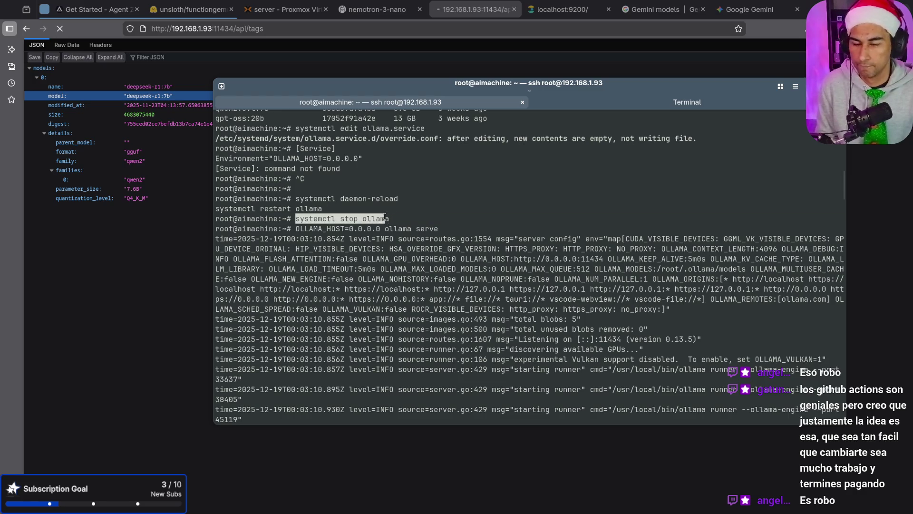
right_click(299, 222)
click(312, 231)
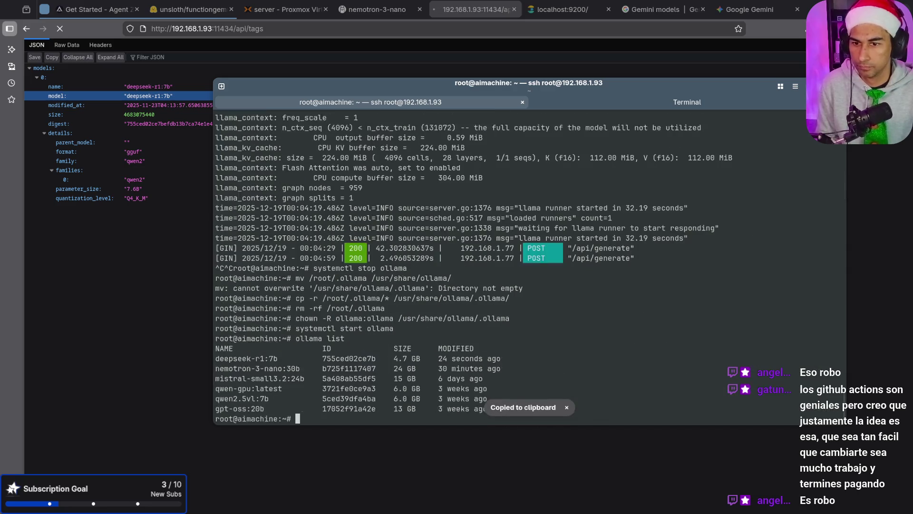
key(ctrl+c)
key(alt+Tab)
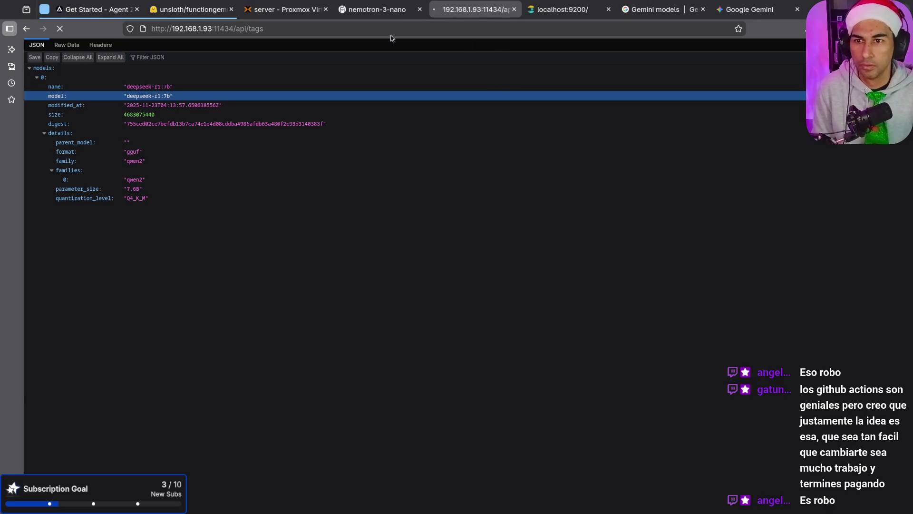
click(729, 11)
Stop the Ollama service by running Gemini's 'systemctl stop ollama' command in the server terminal.
scroll(552, 293, up, 20)
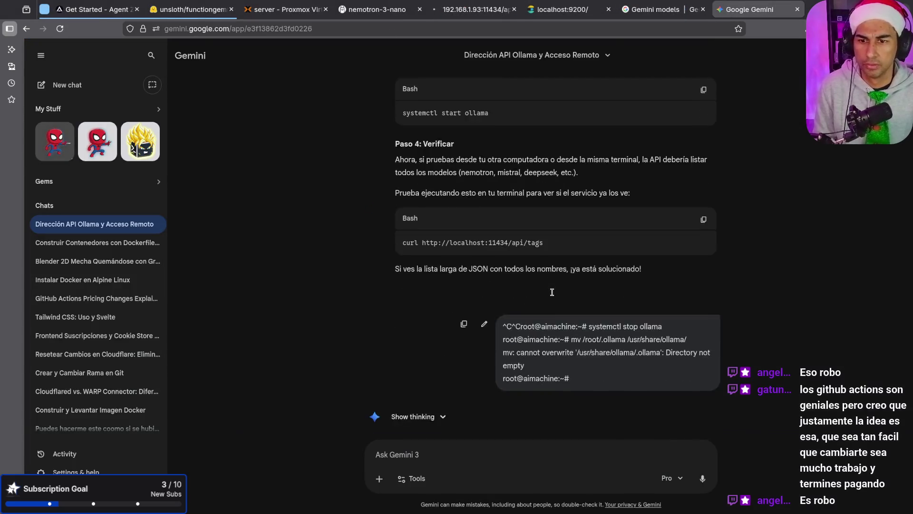
scroll(552, 292, up, 15)
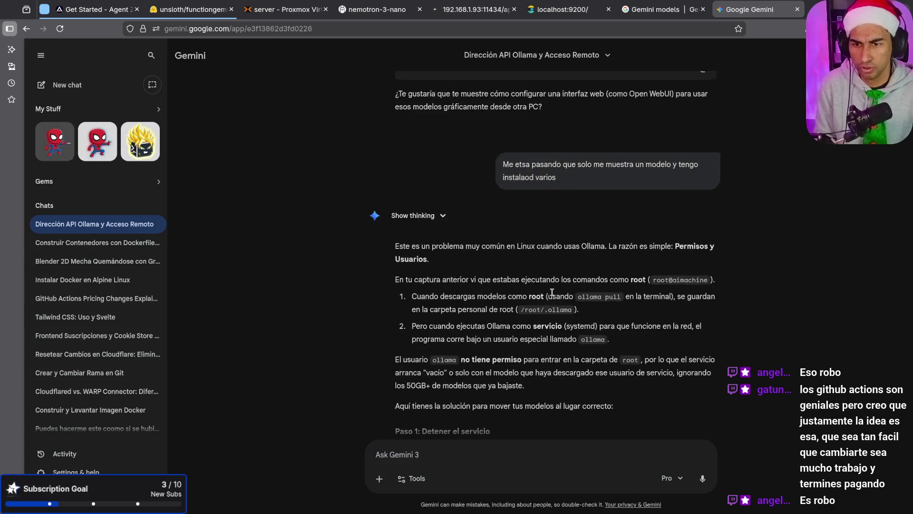
scroll(552, 292, up, 5)
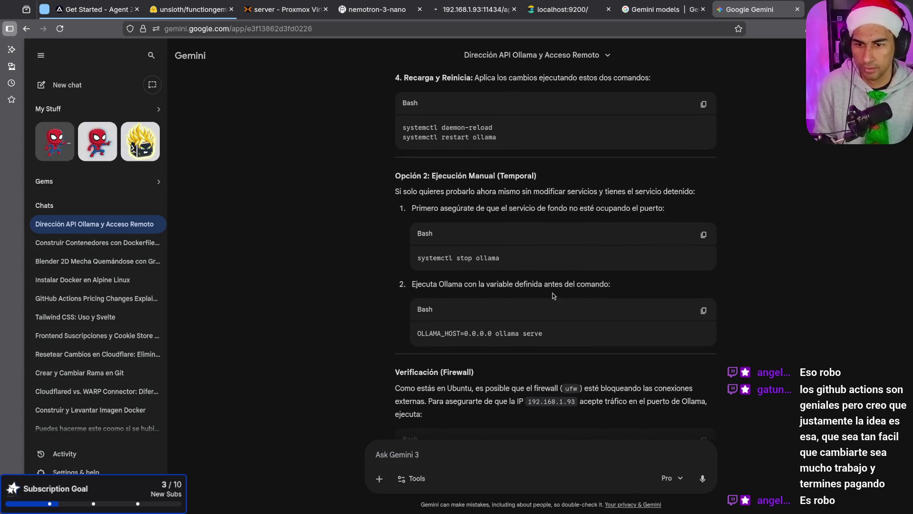
click(703, 233)
key(F12)
key(ctrl+shift+v)
key(Return)
key(F12)
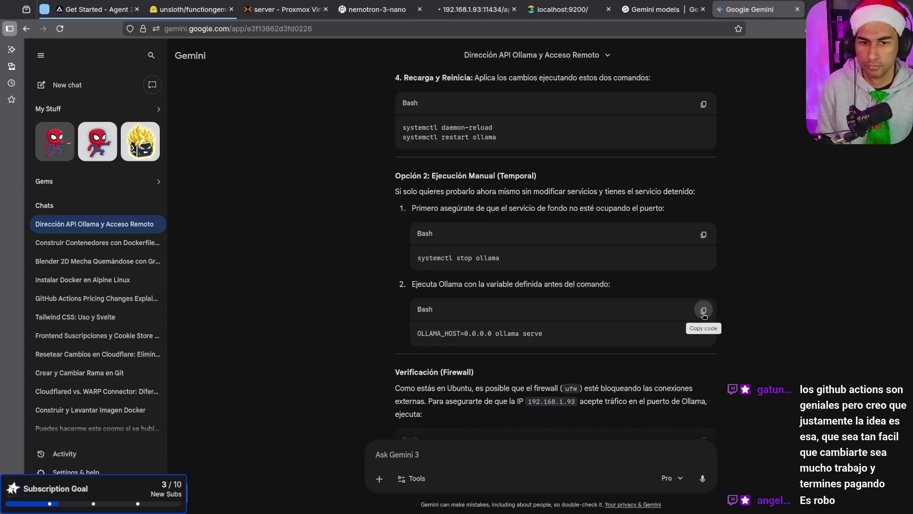
Run 'OLLAMA_HOST=0.0.0.0 ollama serve' and reload api/tags to confirm an empty model list.
click(703, 311)
key(F12)
key(ctrl+shift+v)
key(Return)
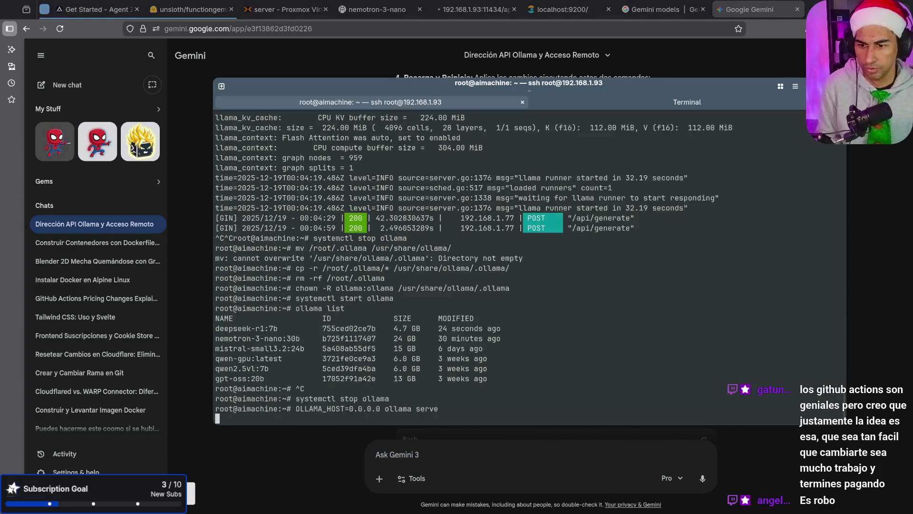
click(473, 9)
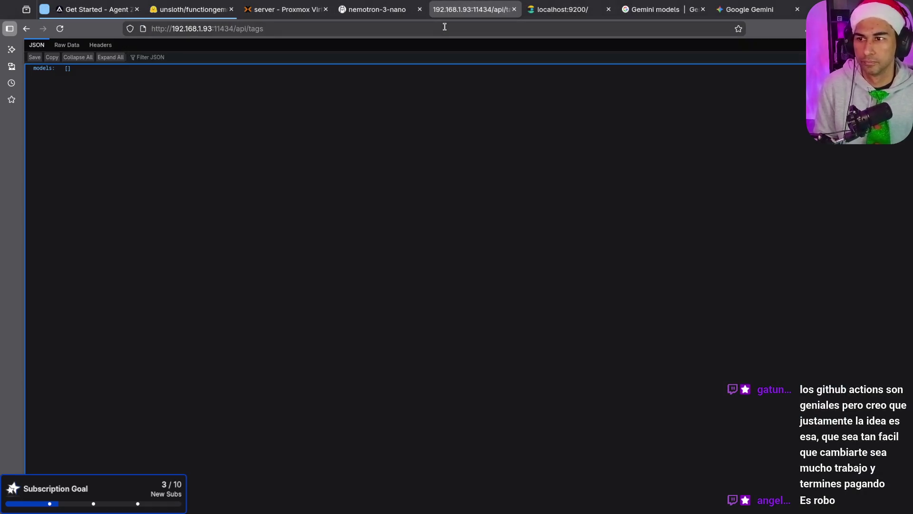
click(445, 27)
key(Return)
Stop the serve process, close the terminal window, and close the Agent Zero getting-started tab.
key(F12)
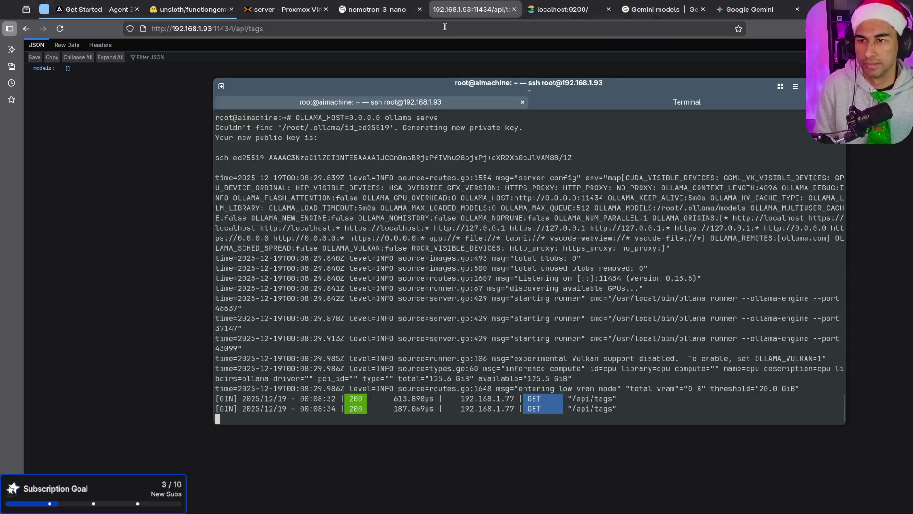
key(ctrl+c)
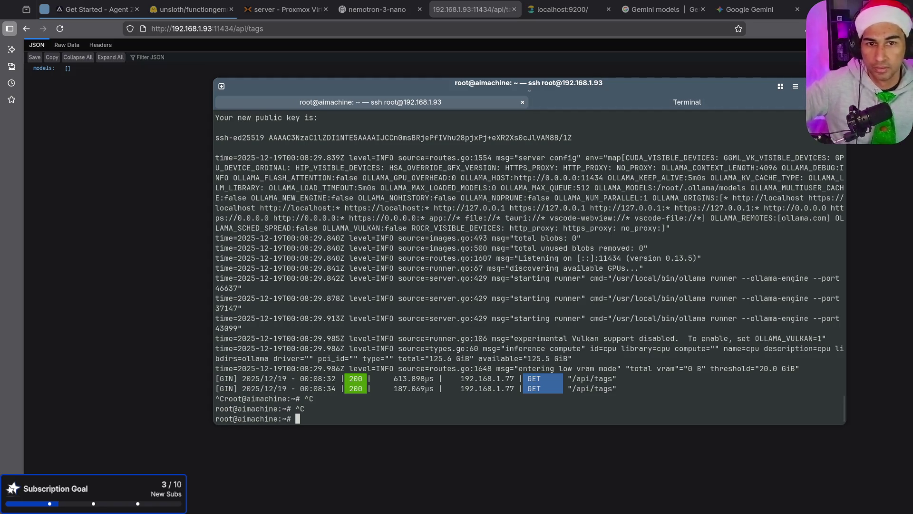
key(ctrl+shift+q)
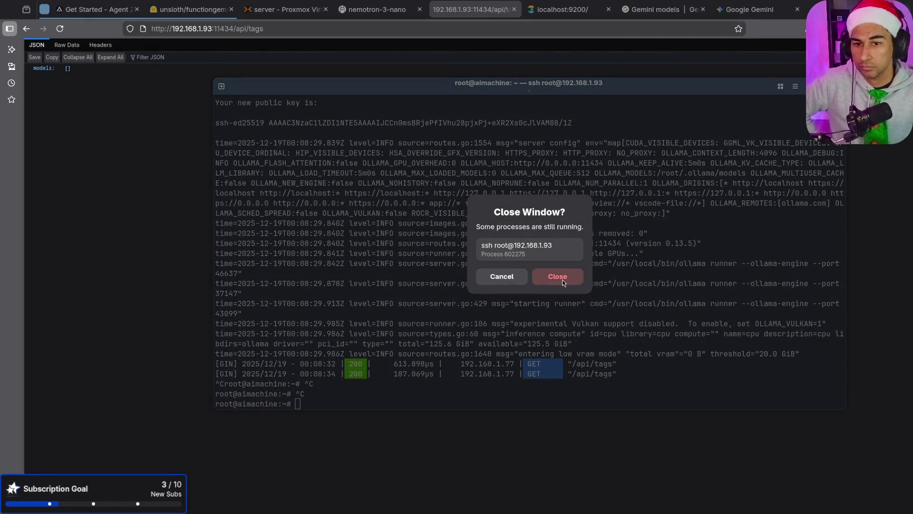
click(558, 276)
click(136, 9)
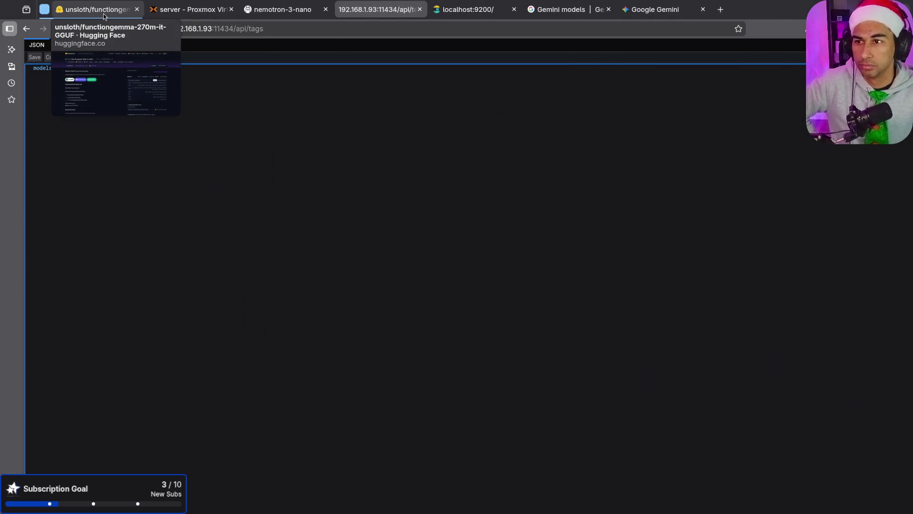
Close the Hugging Face, Proxmox, nemotron-3-nano, api/tags, localhost:9200 and Gemini models tabs.
middle_click(104, 16)
click(102, 12)
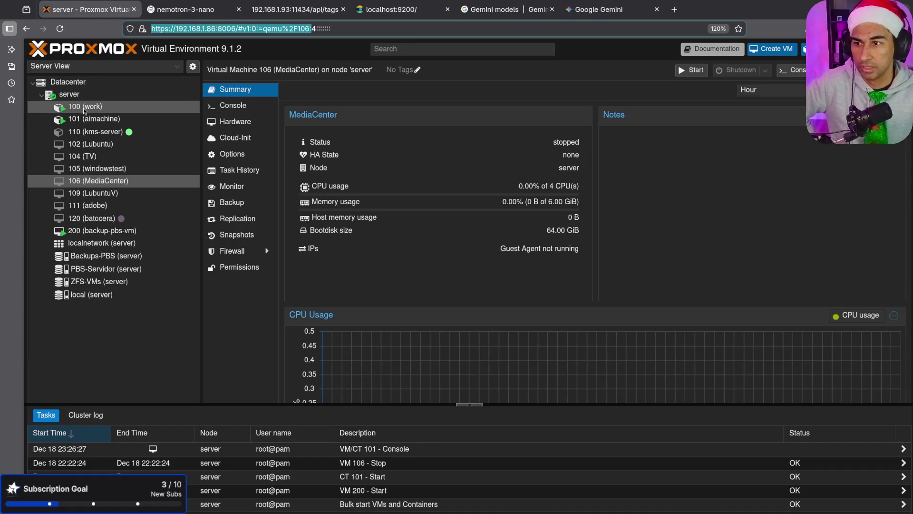
middle_click(86, 11)
middle_click(86, 13)
middle_click(86, 12)
middle_click(86, 12)
middle_click(86, 12)
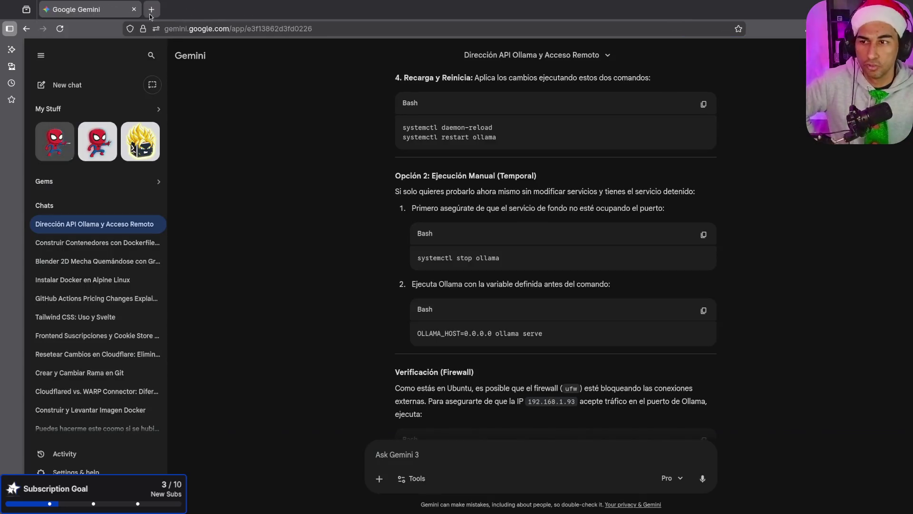
In a new tab, search 'forgejo' and open the Forgejo server at 192.168.1.78:3000.
click(151, 10)
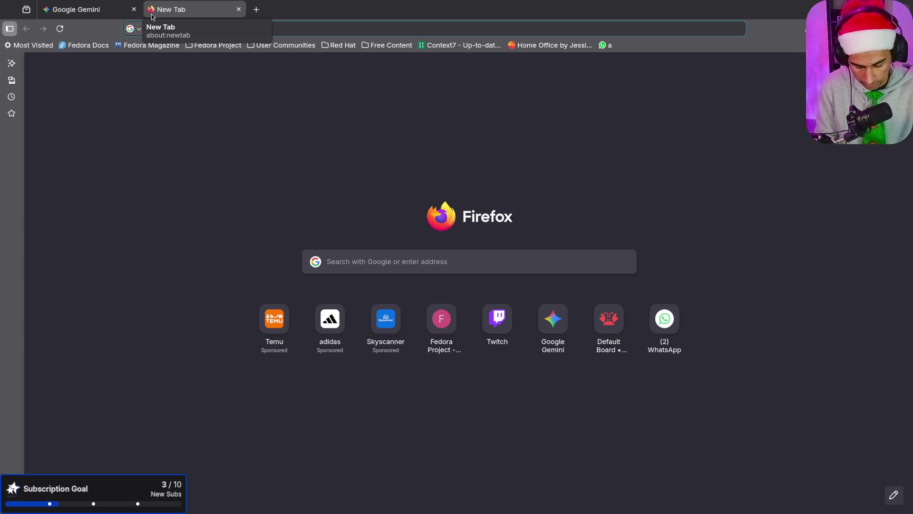
text(192.168.1.102:7575/)
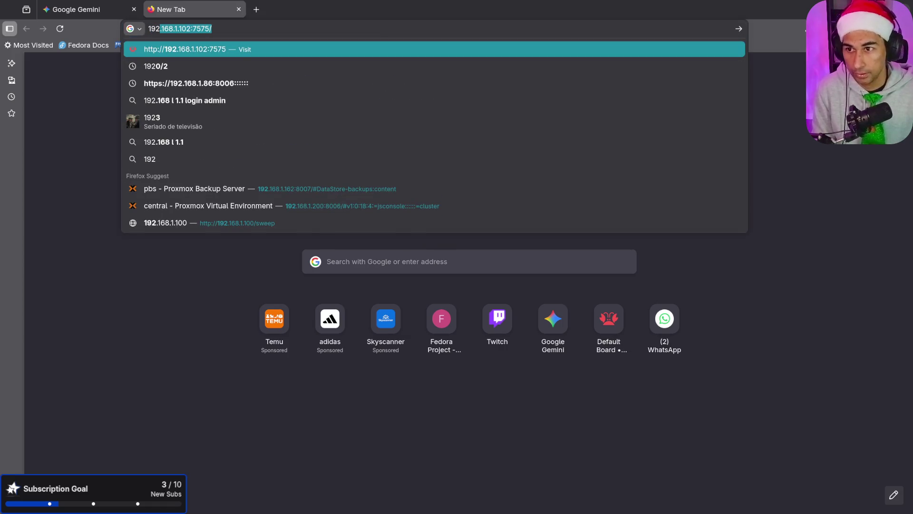
key(Right)
key(BackSpace)
key(BackSpace)
key(BackSpace)
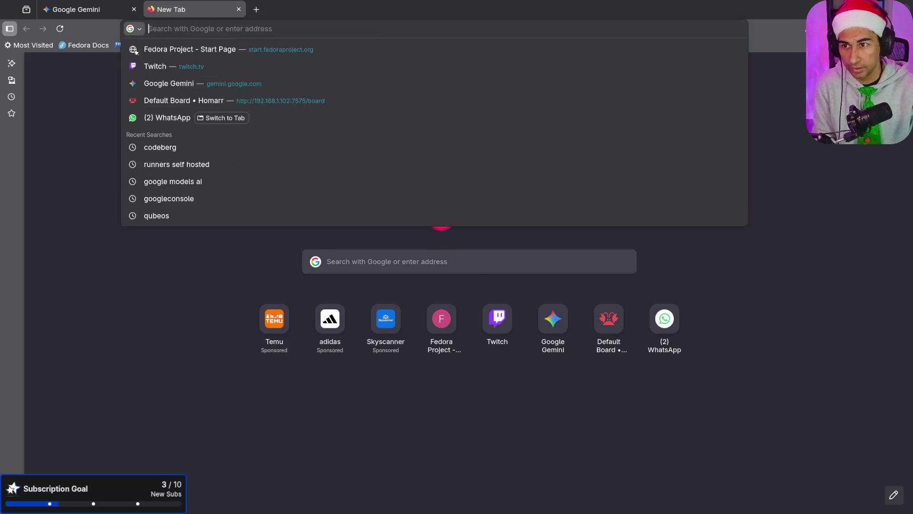
text(firgejo)
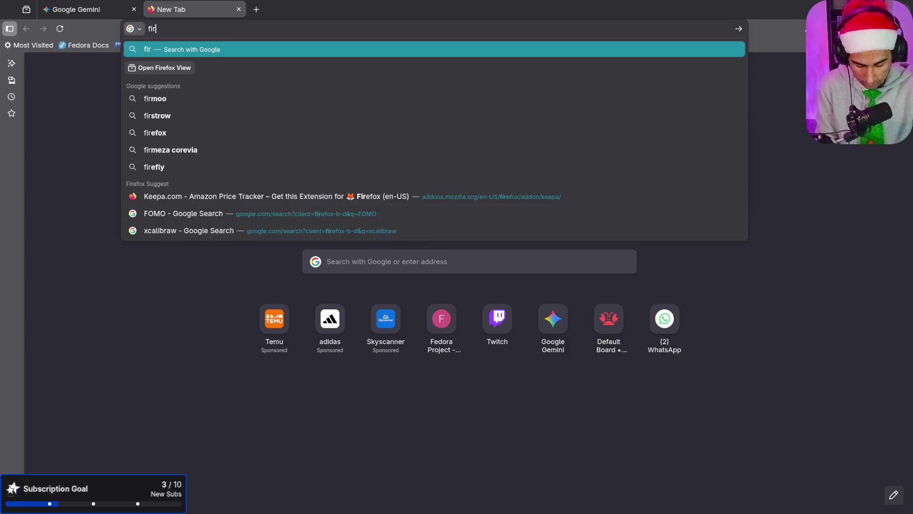
key(BackSpace)
key(BackSpace)
key(BackSpace)
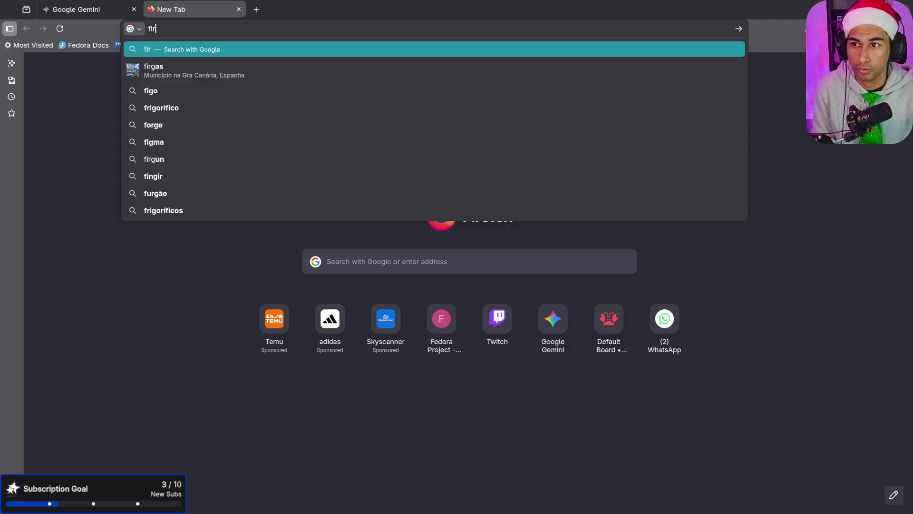
text(orgejo)
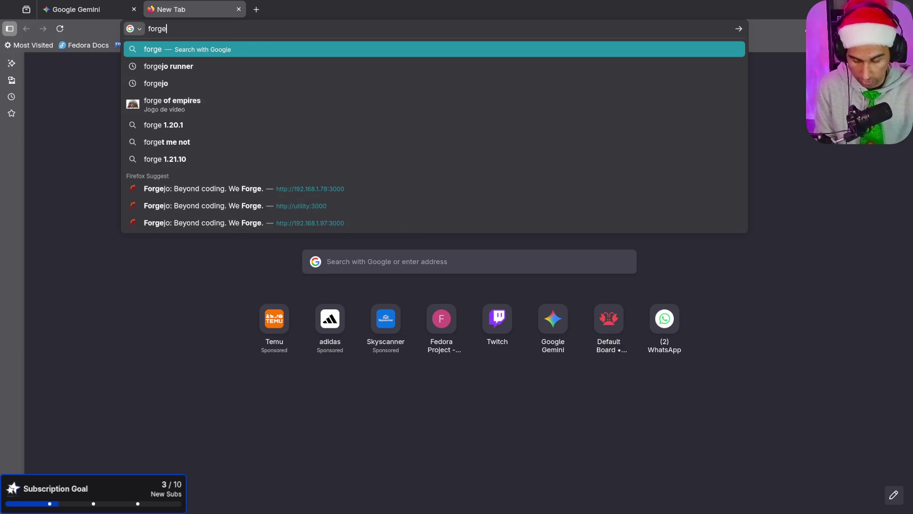
key(Down)
key(Down)
key(Down)
key(Down)
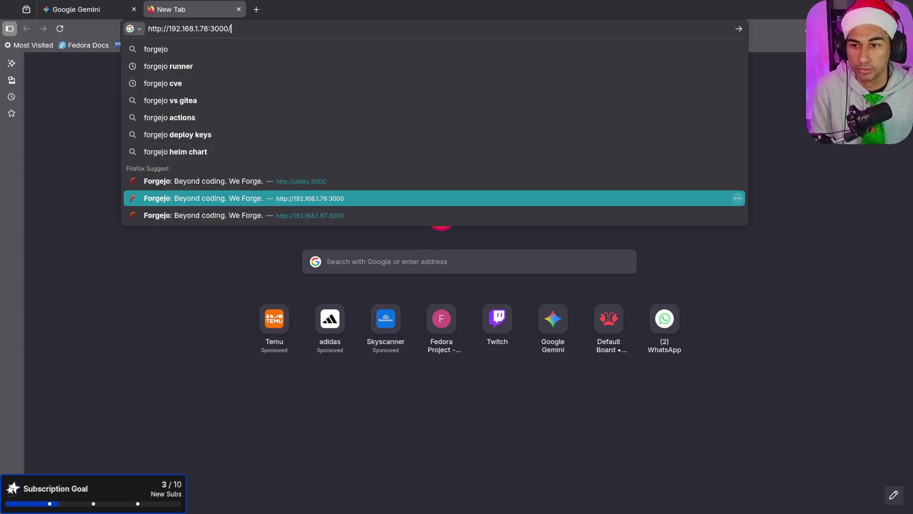
key(Return)
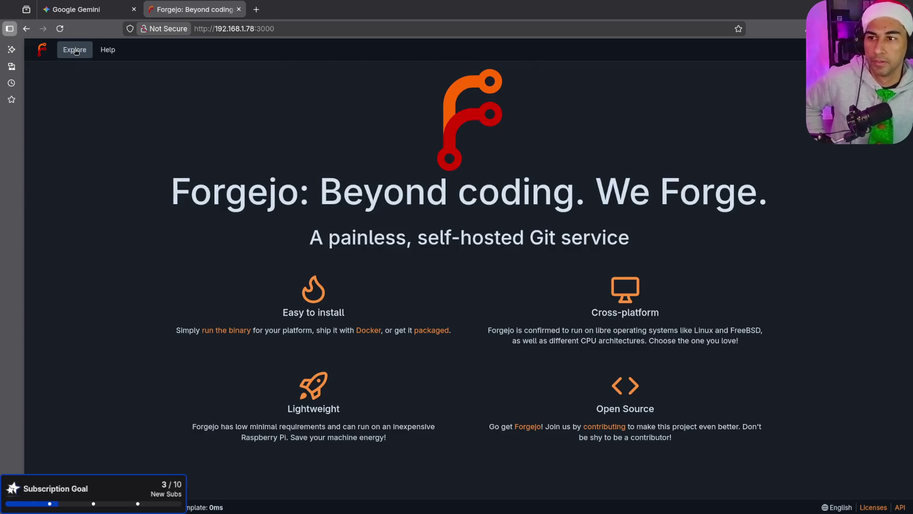
Sign in to Forgejo with the account's username and password, declining to save the password.
click(74, 49)
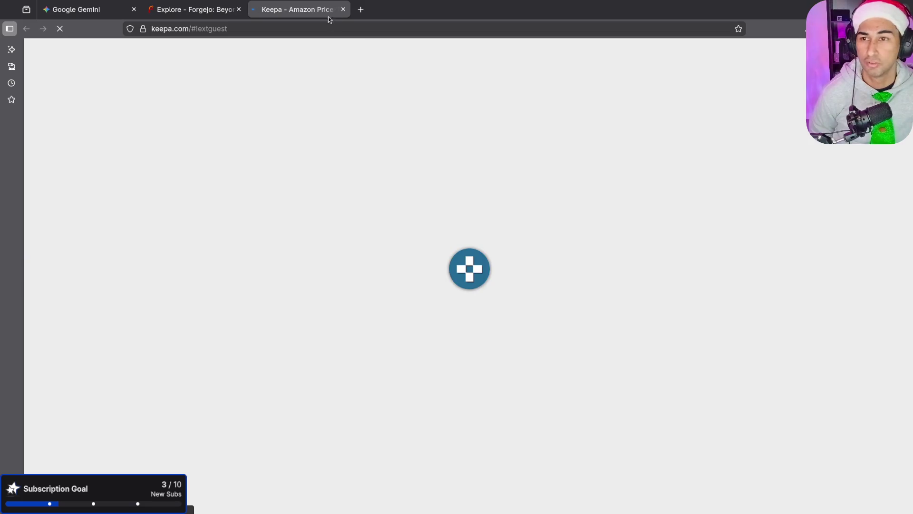
click(343, 9)
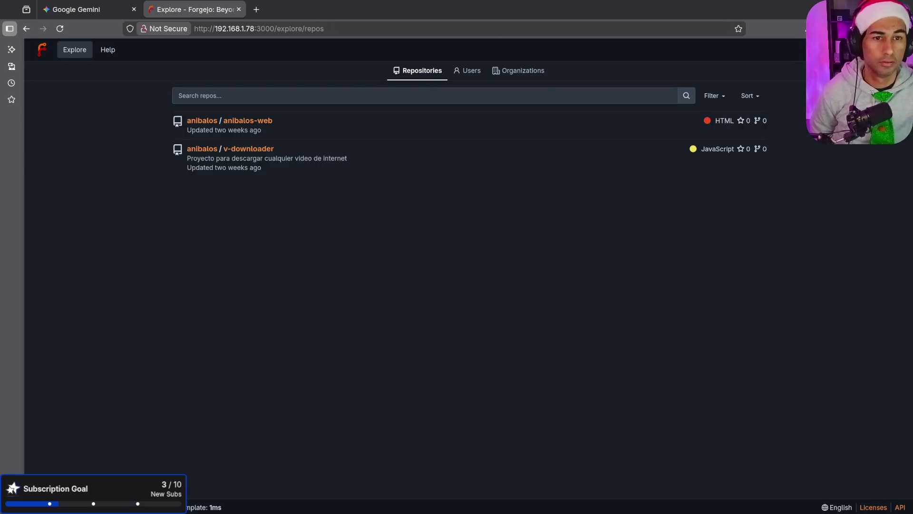
text(anibalos)
key(Tab)
text(a*******)
key(Return)
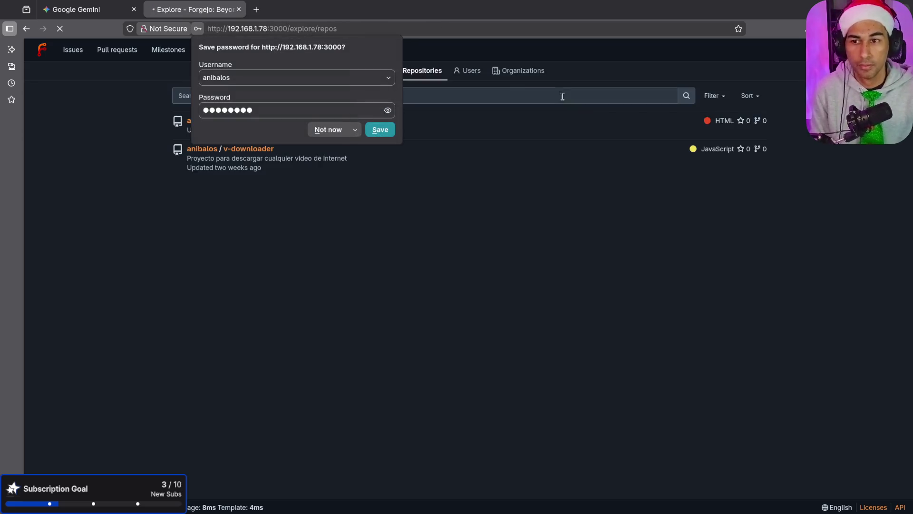
click(335, 130)
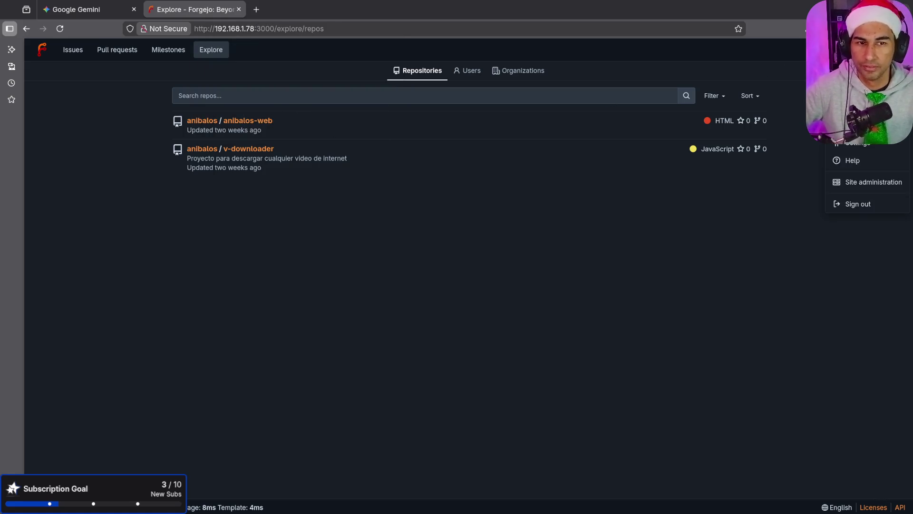
Open the anibalos-web repository's Actions page.
click(210, 121)
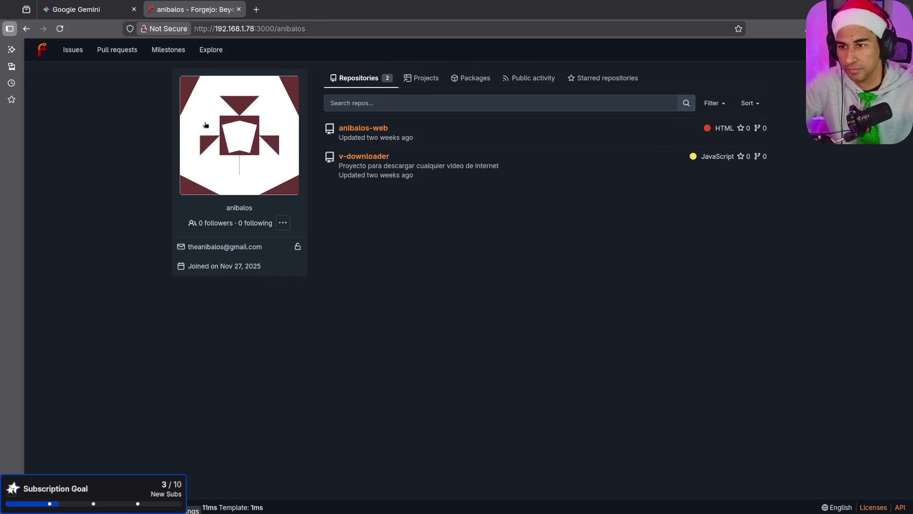
click(375, 129)
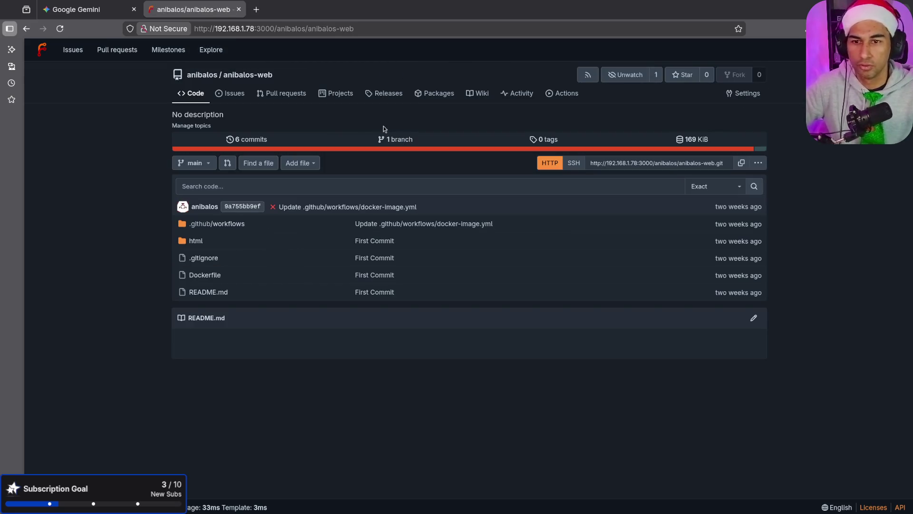
click(547, 93)
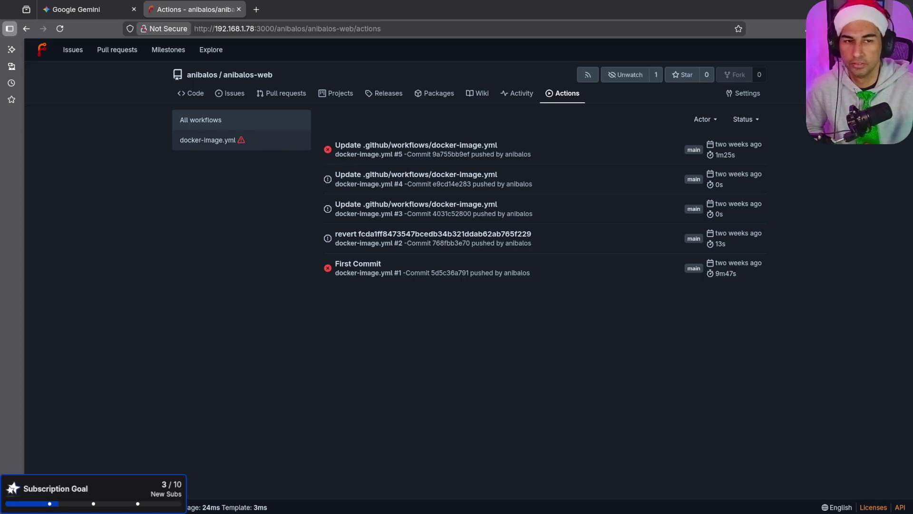
Open Site administration's Actions > Runners page and its 'How to start a runner' guide.
click(894, 50)
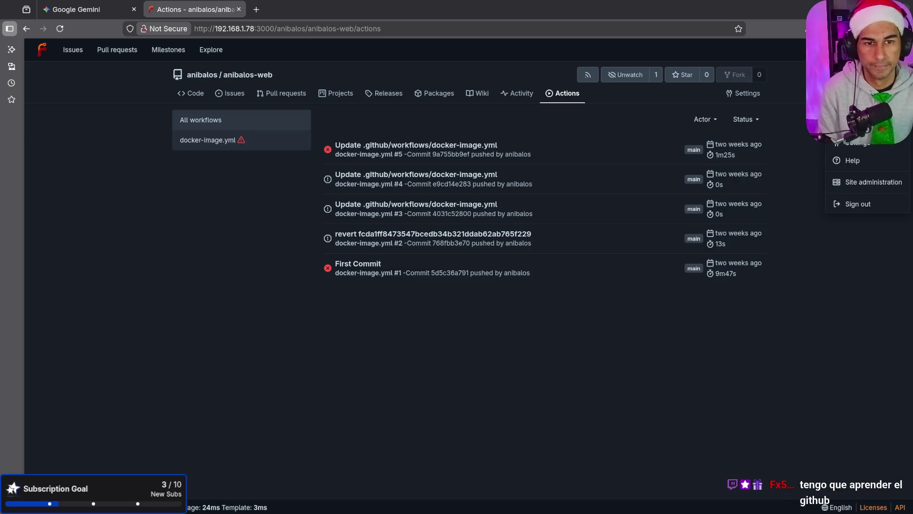
click(869, 182)
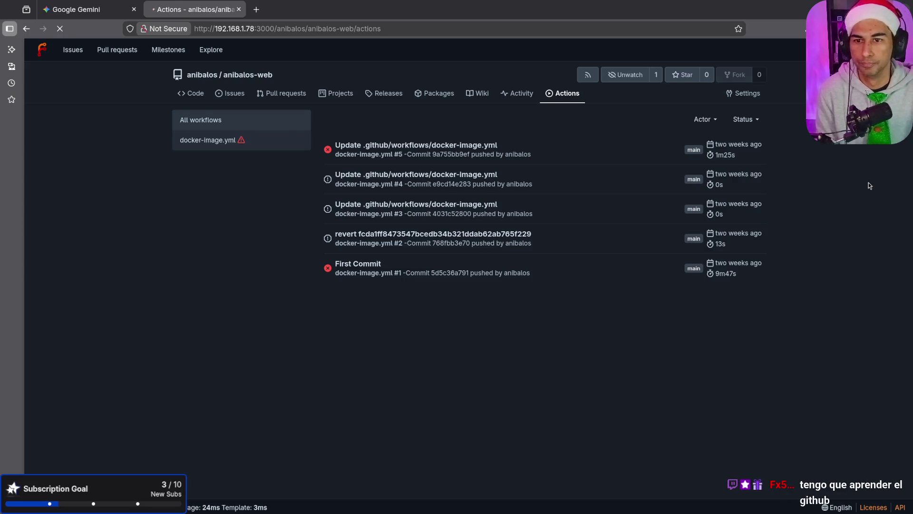
click(228, 182)
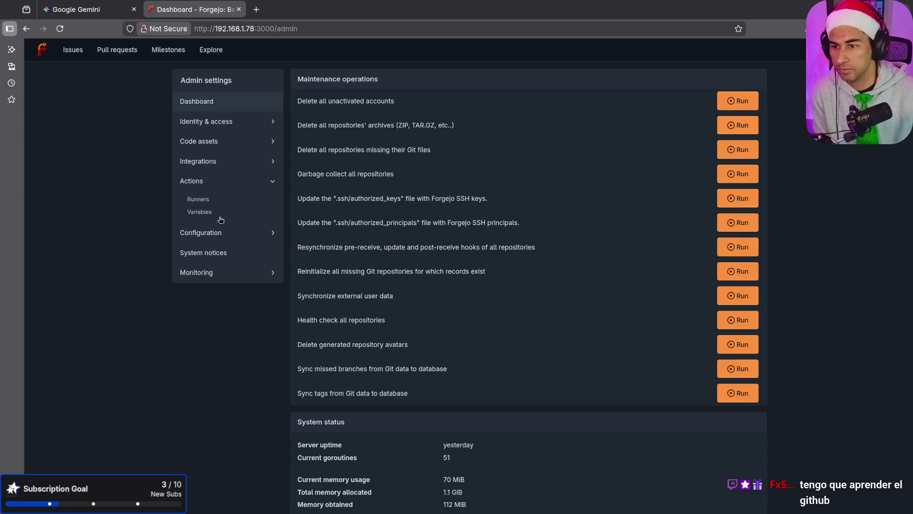
click(199, 199)
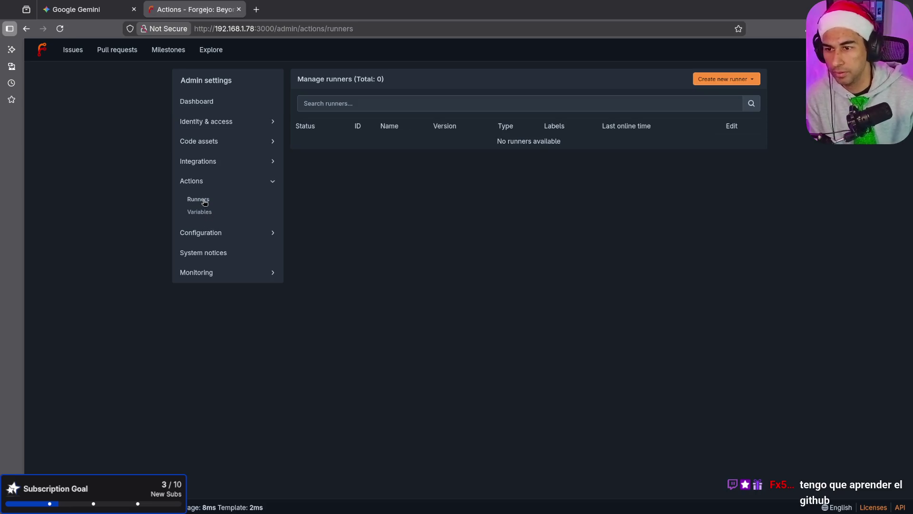
click(712, 80)
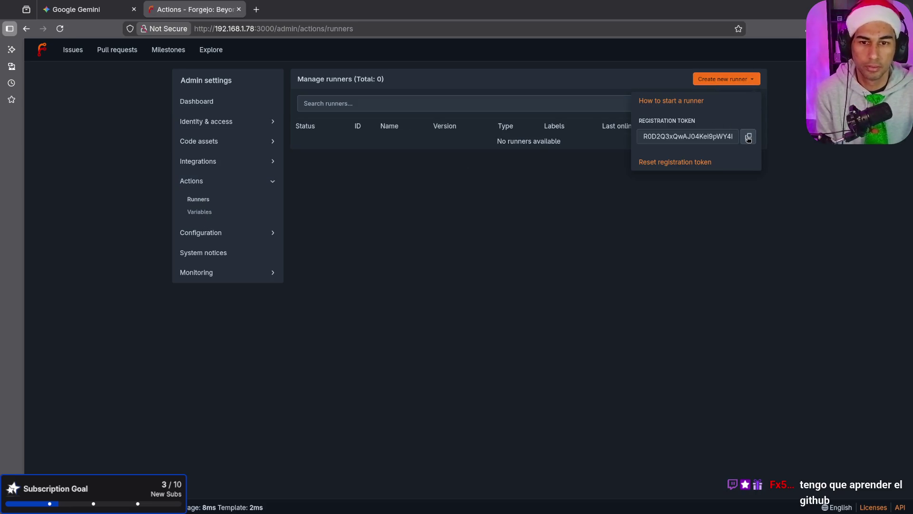
click(682, 100)
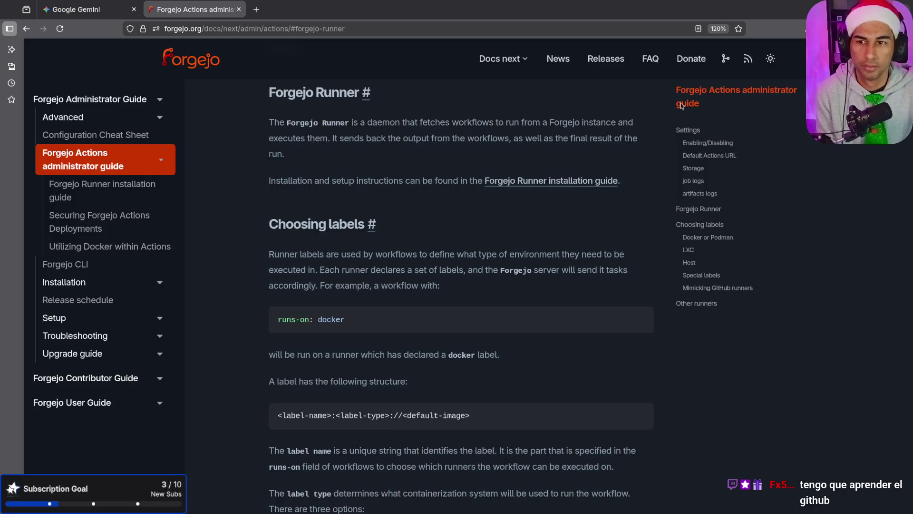
Open the Forgejo Runner installation guide from the docs and scroll to its LXC setup section.
scroll(376, 301, down, 5)
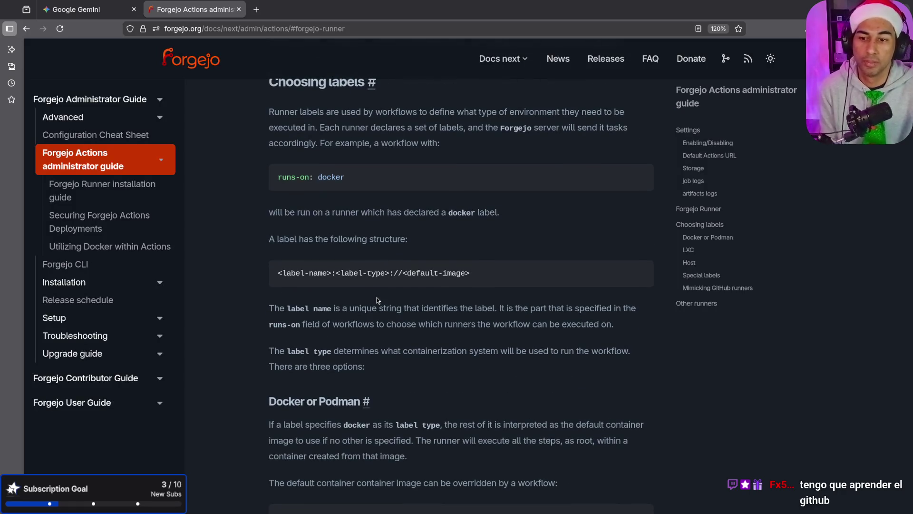
scroll(377, 301, down, 5)
scroll(376, 298, down, 5)
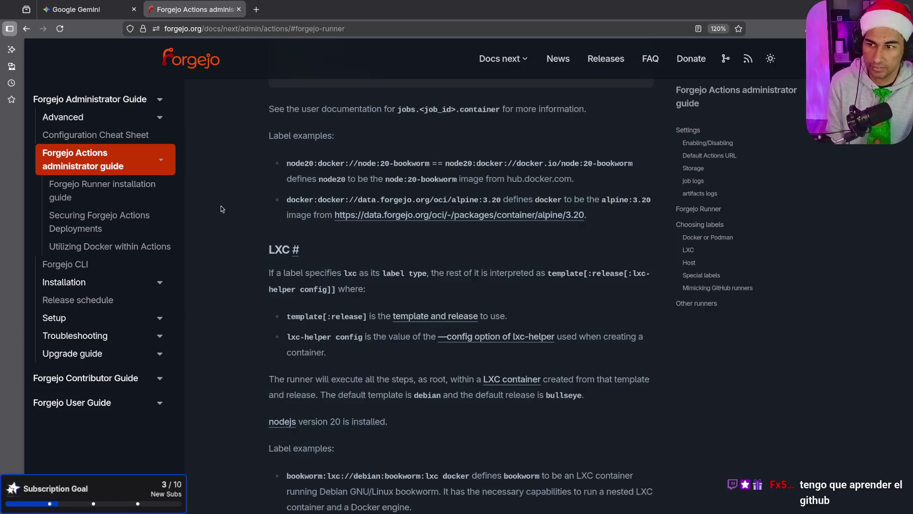
click(136, 191)
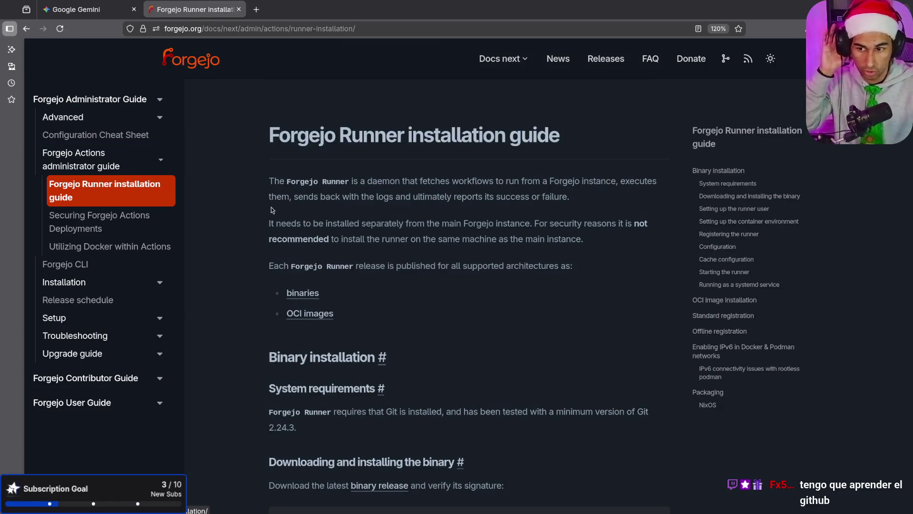
scroll(399, 299, down, 10)
scroll(400, 296, down, 14)
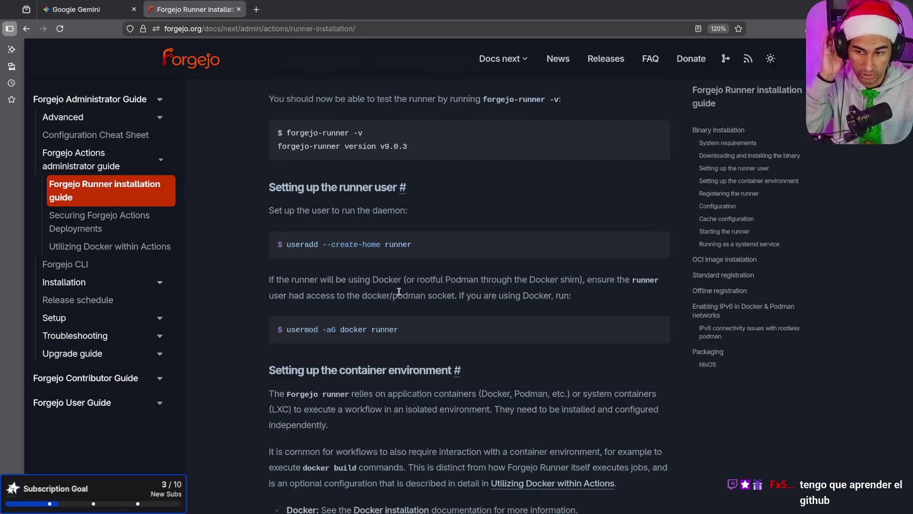
scroll(398, 291, down, 15)
scroll(400, 295, up, 9)
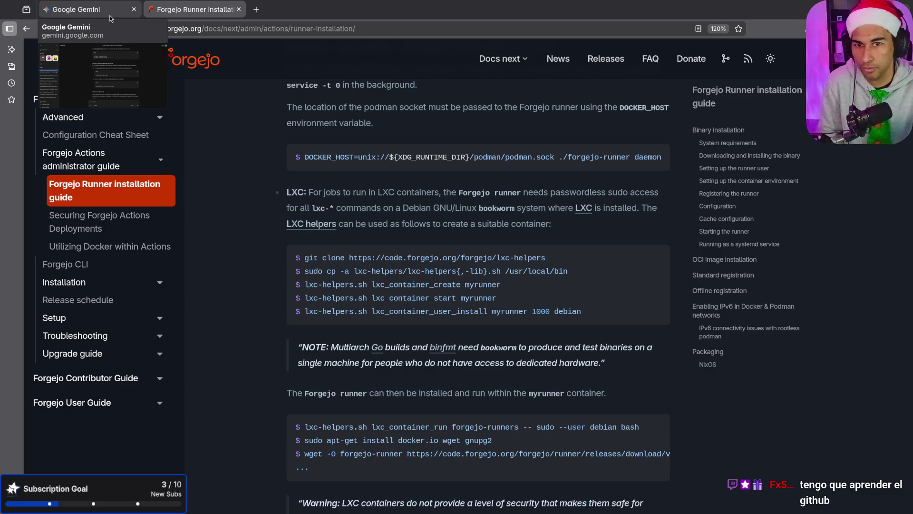
Review the 'Dirección API Ollama y Acceso Remoto' Gemini chat to its end, then start a new chat.
click(109, 15)
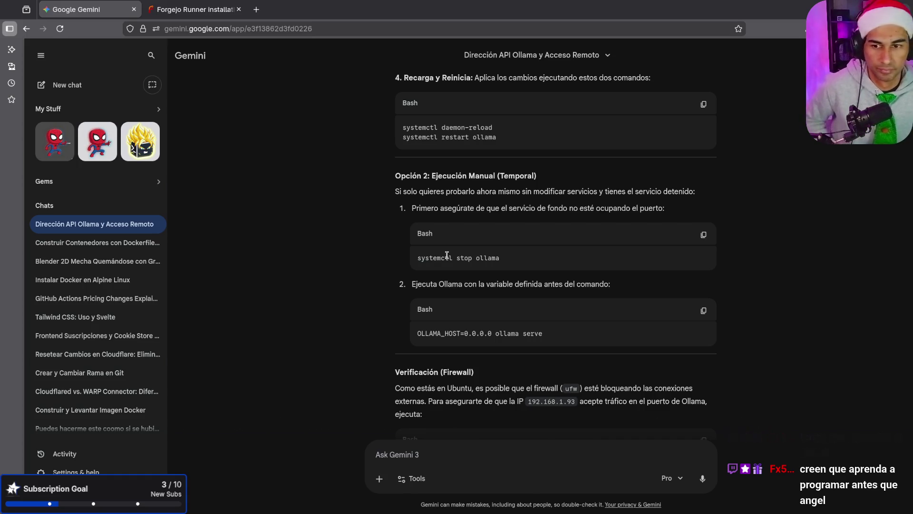
scroll(574, 210, down, 4)
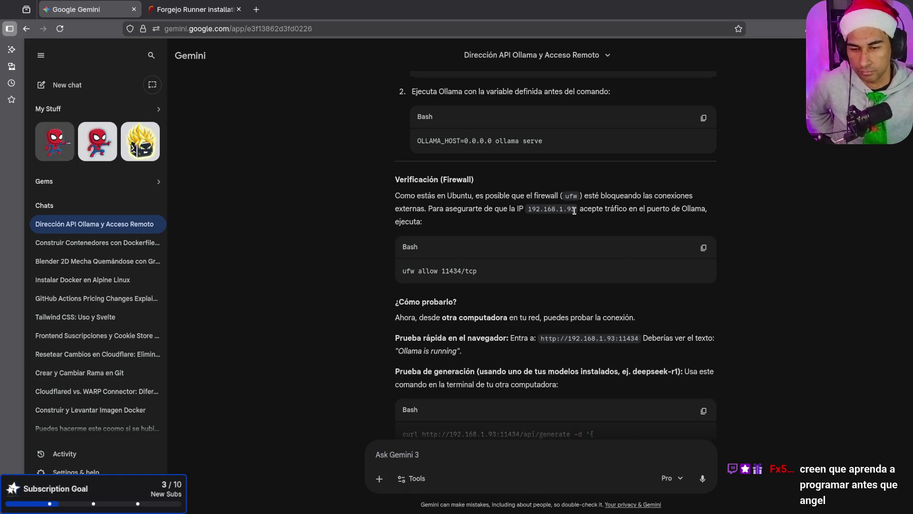
scroll(574, 210, down, 20)
scroll(575, 213, down, 15)
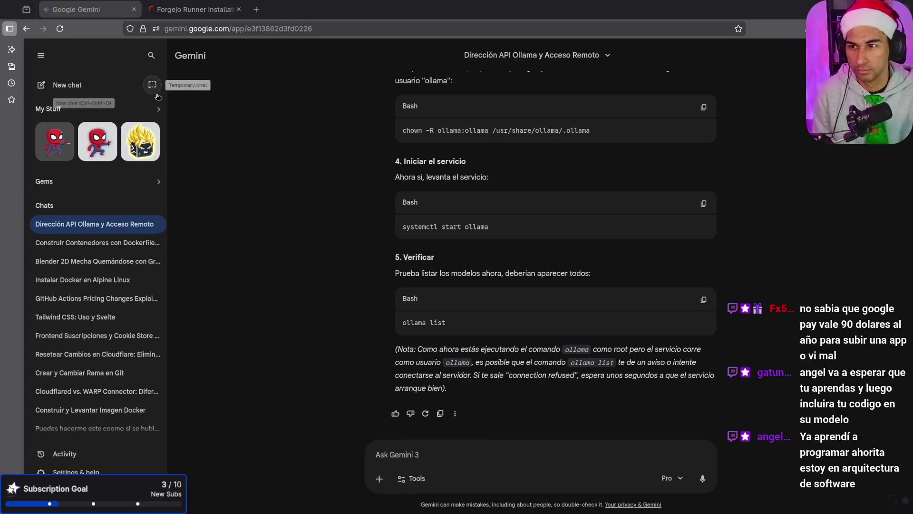
click(49, 85)
Ask Gemini 'cuanto copbra google play para publicar una aplicacion'.
text(c)
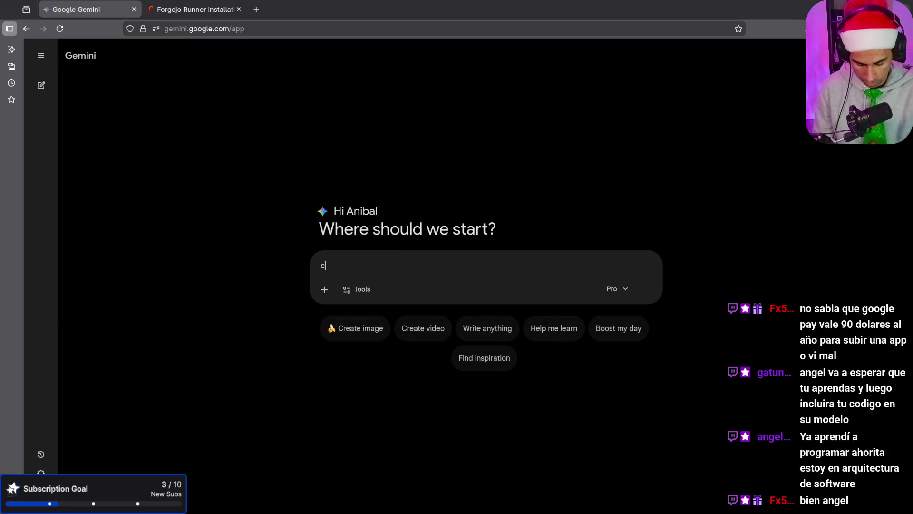
text(uanto)
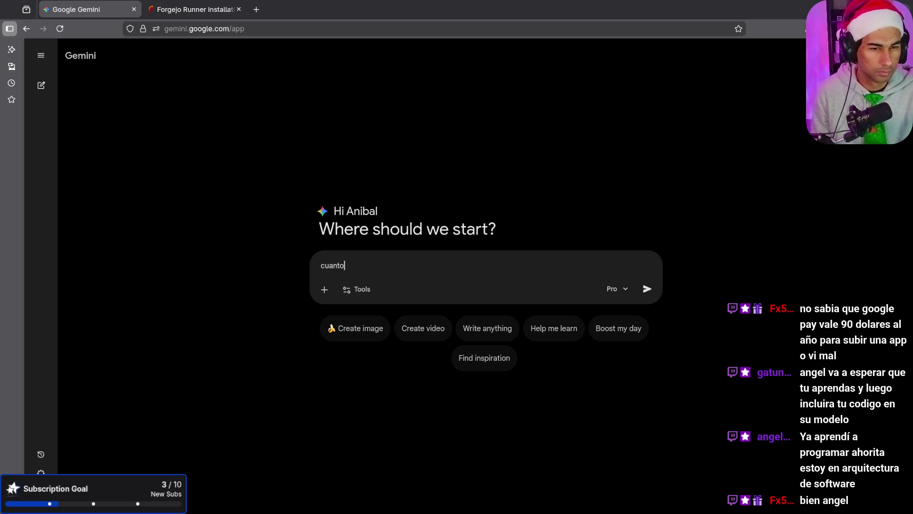
text( copbra google play para publicar una aplicacion)
key(Return)
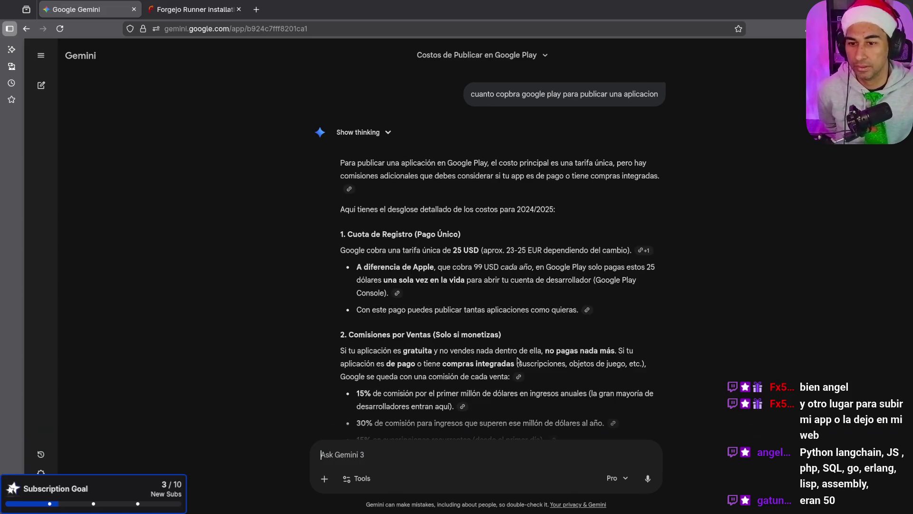
mouse_move(461, 234)
mouse_down()
mouse_move(422, 234)
mouse_move(477, 250)
mouse_up()
click(455, 249)
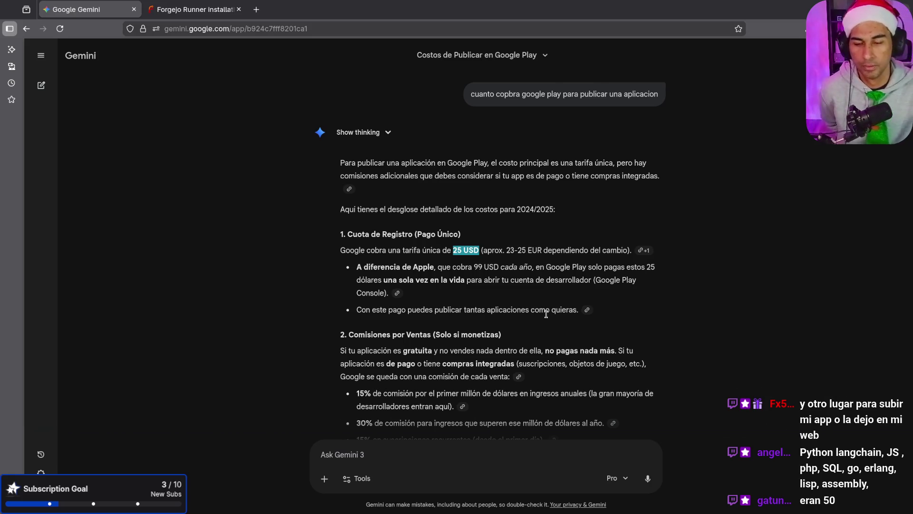
scroll(547, 316, down, 3)
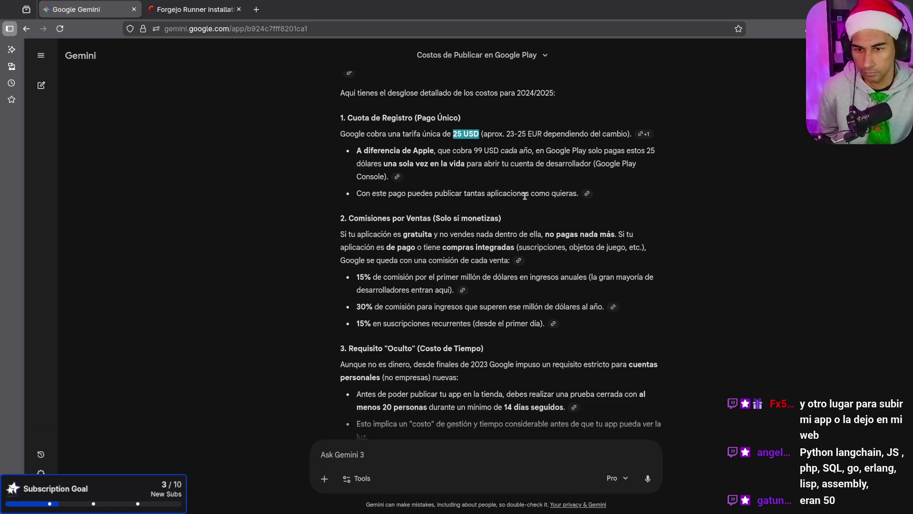
scroll(523, 202, down, 1)
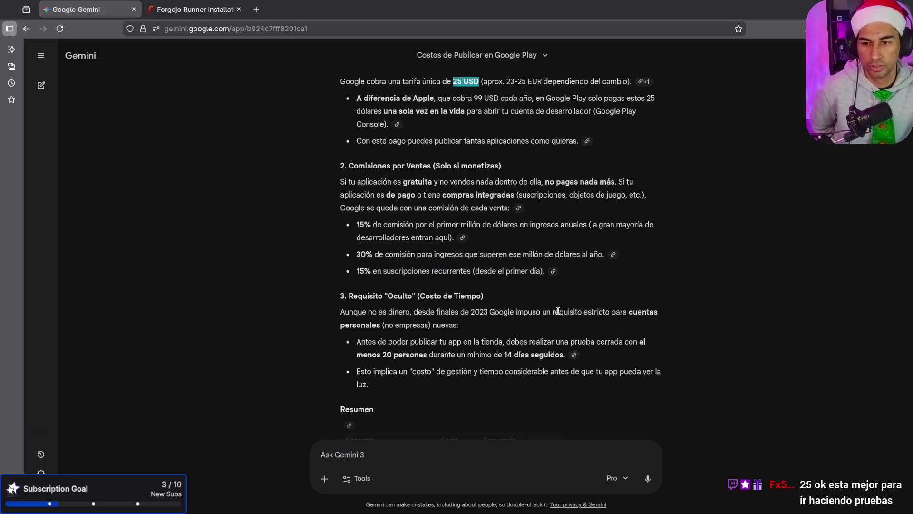
scroll(558, 310, down, 3)
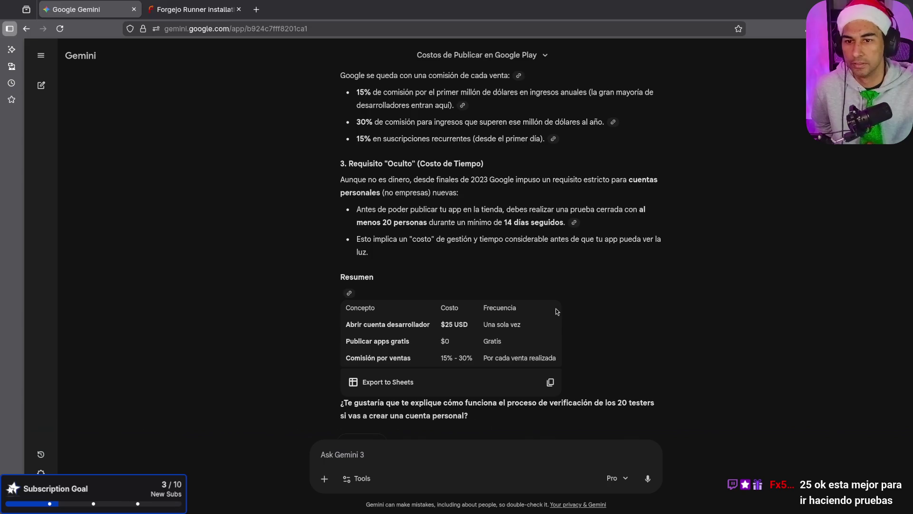
scroll(485, 314, down, 1)
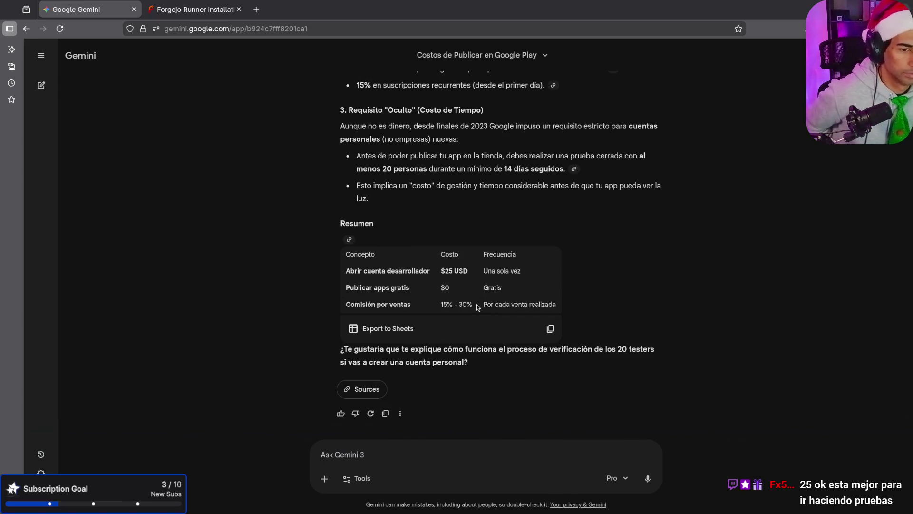
Close the Gemini and Forgejo docs tabs and load the anibalos website in a new tab.
middle_click(118, 11)
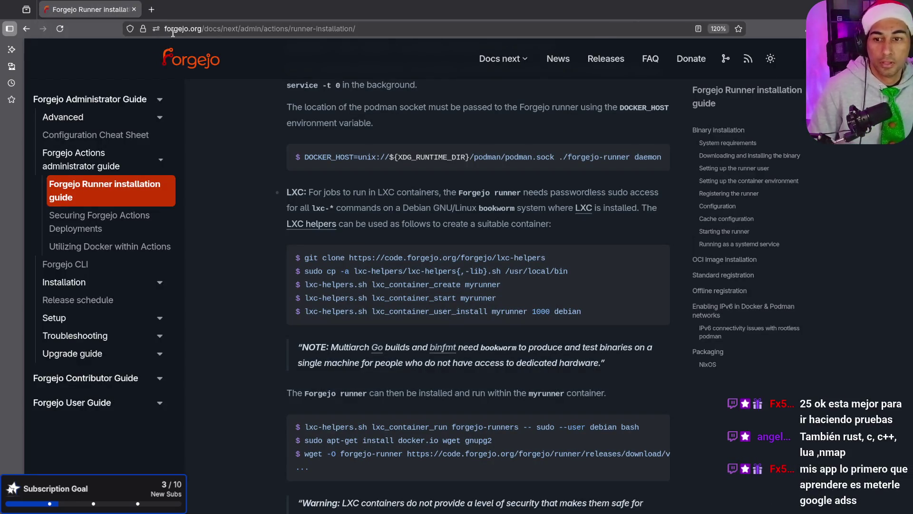
click(152, 9)
text(anibalos.com)
key(Return)
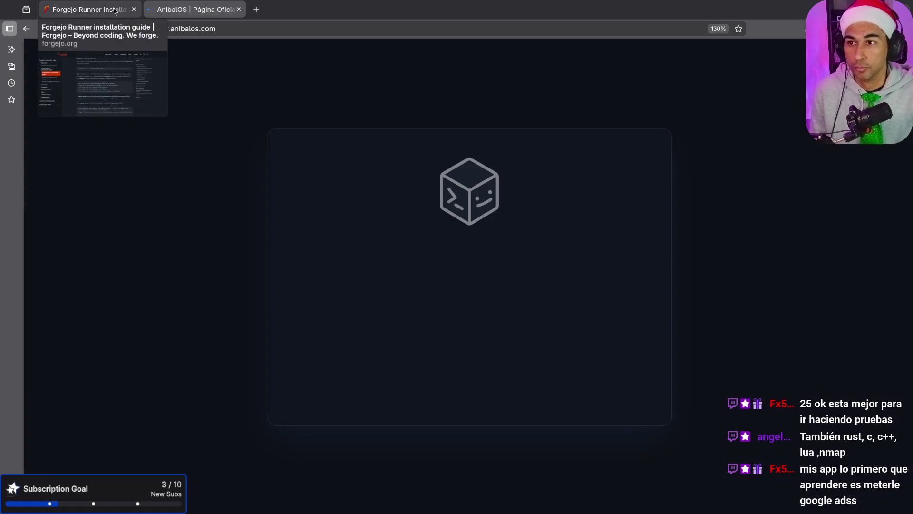
middle_click(90, 10)
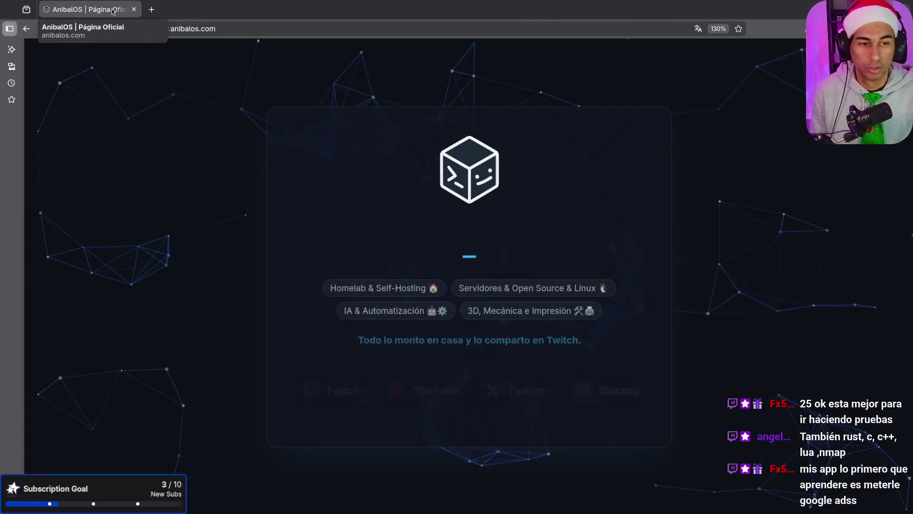